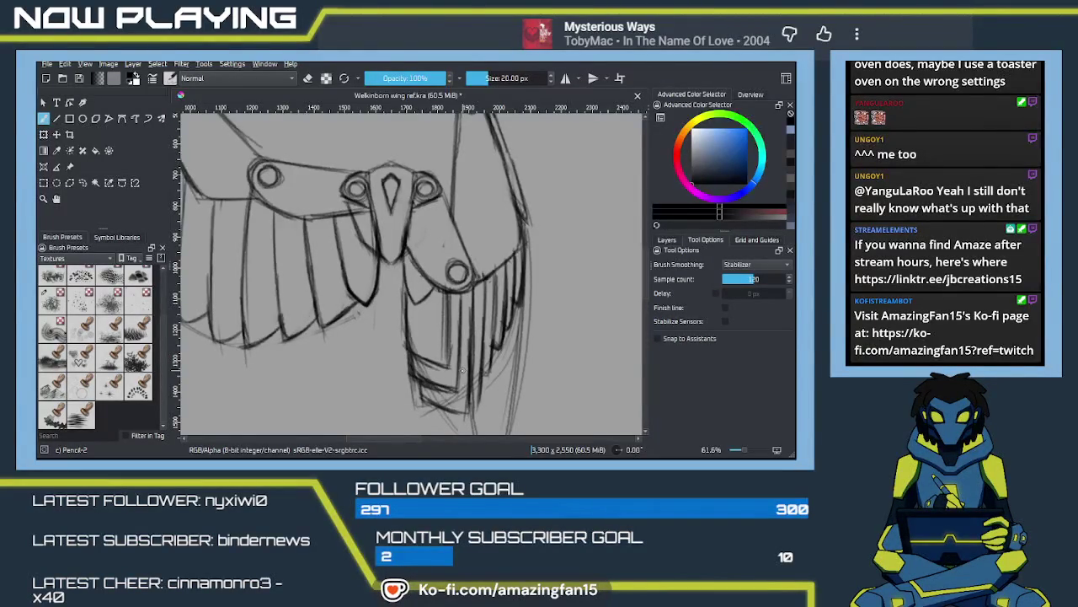
Step: Sketch chevron pencil strokes across the folded wing's lower feathers, shifting the view around them
{"action": "left_click_drag", "start_coordinate": [385, 345], "coordinate": [429, 274]}
{"action": "mouse_move", "coordinate": [465, 310]}
{"action": "left_mouse_down"}
{"action": "mouse_move", "coordinate": [473, 331]}
{"action": "mouse_move", "coordinate": [507, 342]}
{"action": "mouse_move", "coordinate": [531, 295]}
{"action": "left_mouse_up"}
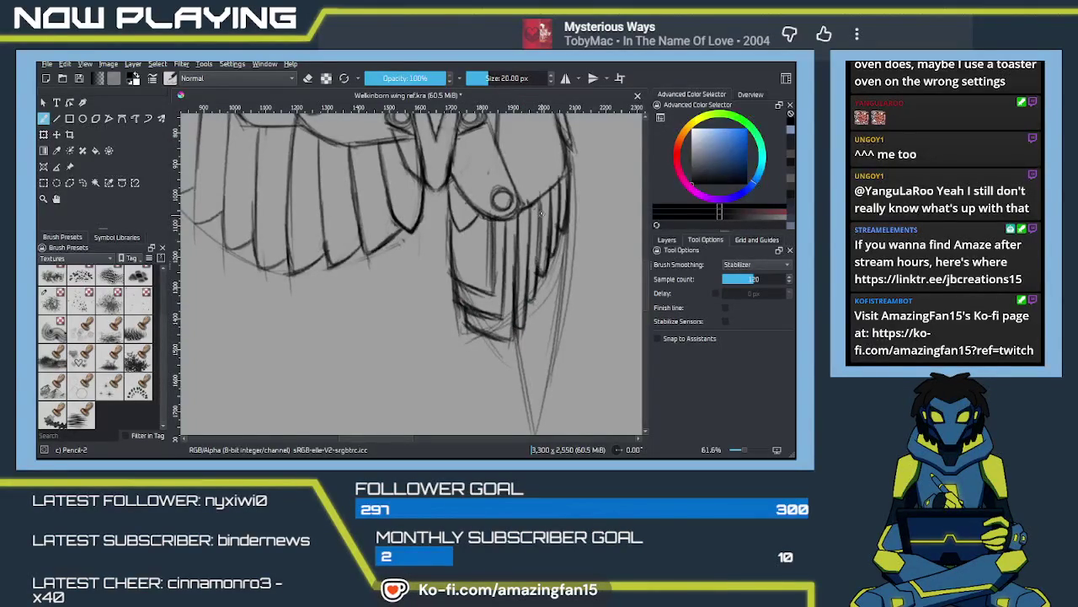
{"action": "mouse_move", "coordinate": [565, 267]}
{"action": "left_mouse_down"}
{"action": "mouse_move", "coordinate": [557, 324]}
{"action": "mouse_move", "coordinate": [557, 307]}
{"action": "mouse_move", "coordinate": [551, 334]}
{"action": "mouse_move", "coordinate": [495, 384]}
{"action": "left_mouse_up"}
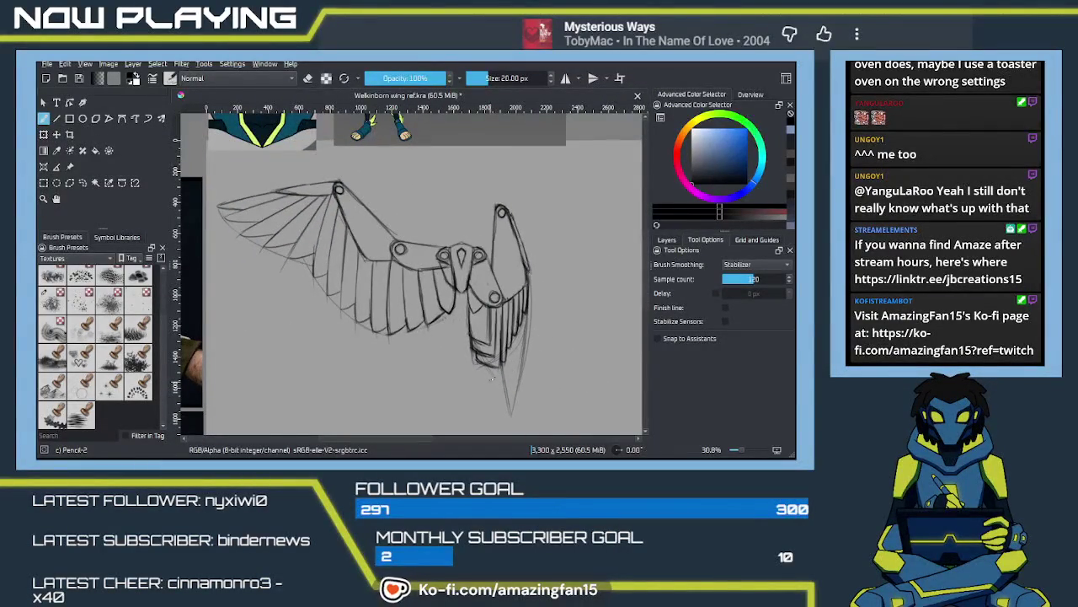
{"action": "left_click_drag", "start_coordinate": [495, 326], "coordinate": [509, 328]}
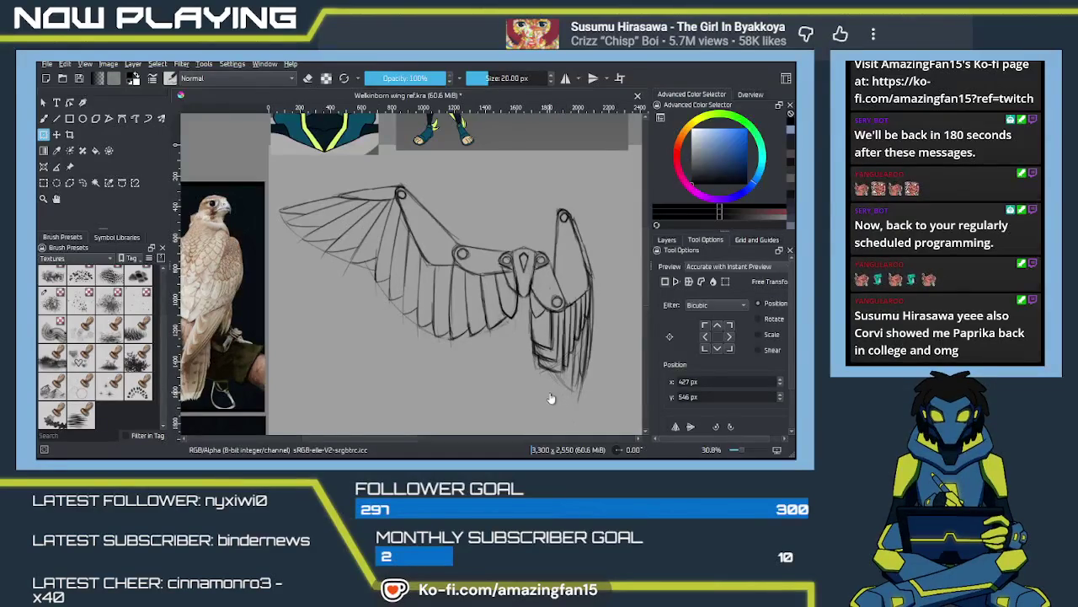
Step: Switch back to the Freehand pencil brush with B
{"action": "key", "text": "b"}
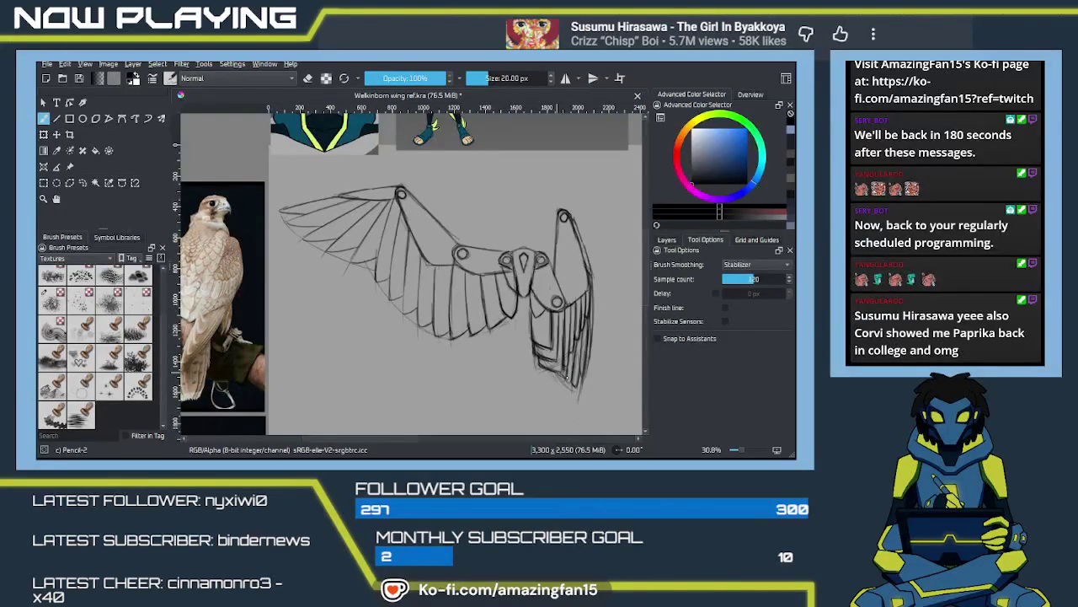
Step: Add three short pencil strokes to the folded right wing's feather tips
{"action": "left_click_drag", "start_coordinate": [568, 357], "coordinate": [570, 377]}
{"action": "left_click_drag", "start_coordinate": [580, 340], "coordinate": [572, 389]}
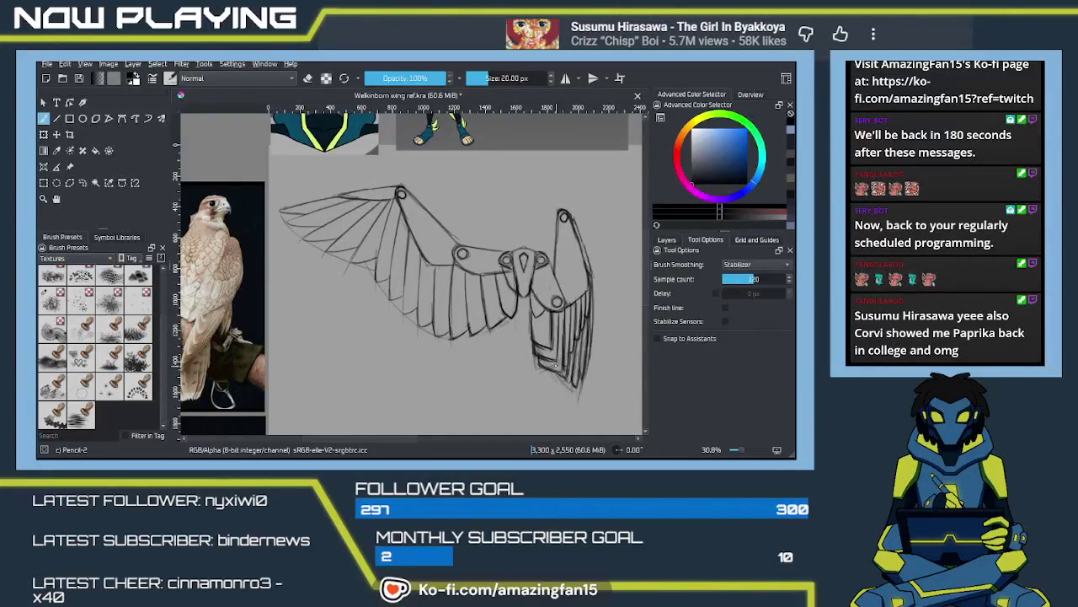
{"action": "left_click_drag", "start_coordinate": [539, 354], "coordinate": [563, 377]}
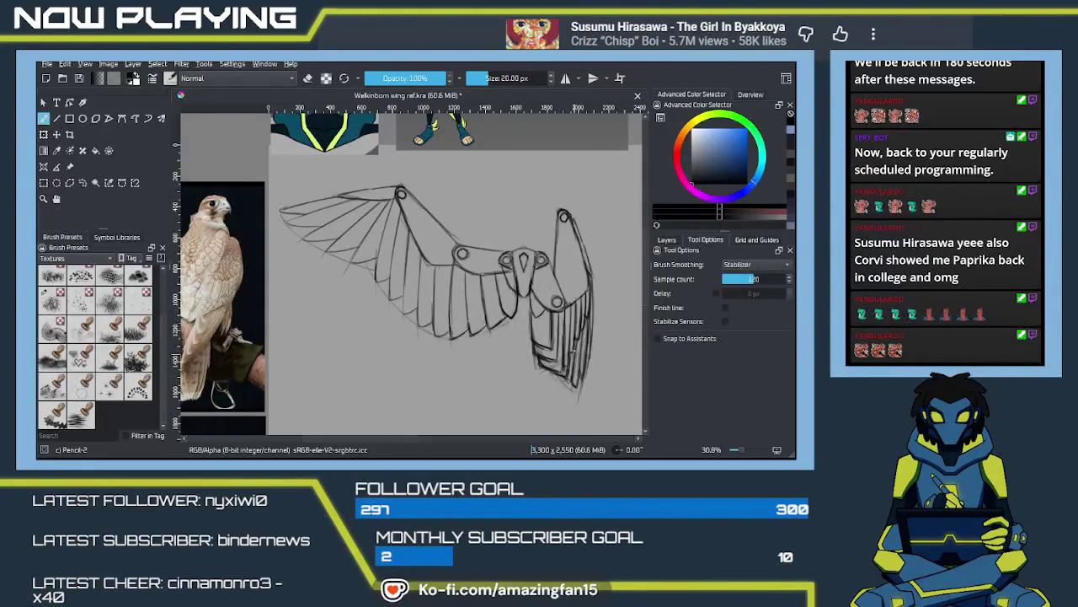
Step: Draw a darker pencil line along the folded wing's lower feather edge, then nudge the view
{"action": "left_click_drag", "start_coordinate": [578, 340], "coordinate": [575, 377]}
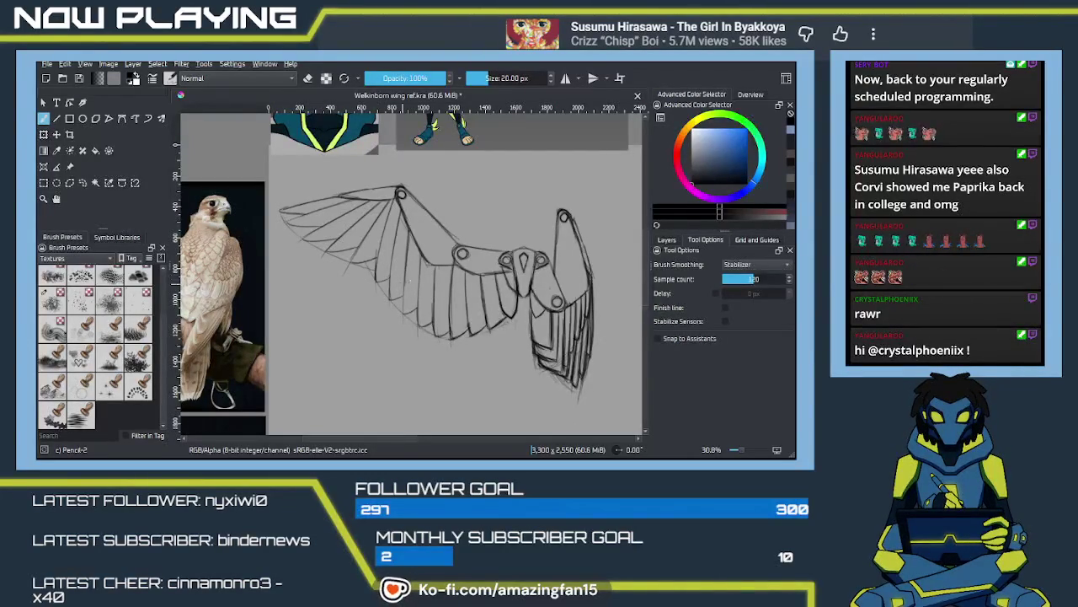
{"action": "mouse_move", "coordinate": [530, 350]}
{"action": "left_mouse_down"}
{"action": "mouse_move", "coordinate": [499, 341]}
{"action": "mouse_move", "coordinate": [541, 348]}
{"action": "mouse_move", "coordinate": [516, 352]}
{"action": "left_mouse_up"}
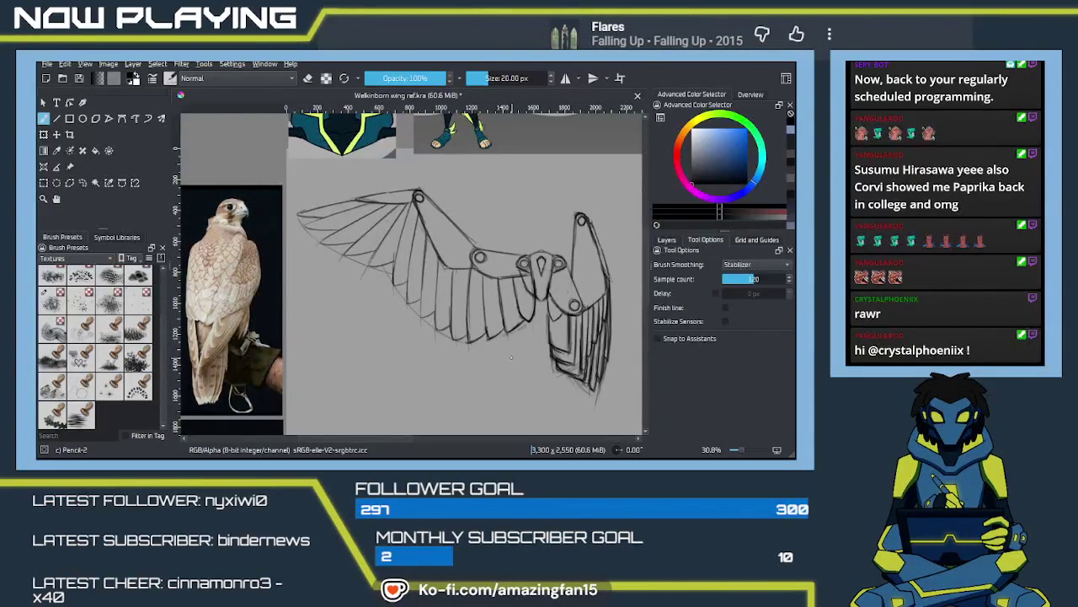
Step: Zoom in and darken the feather tips along the wing's edge
{"action": "scroll", "coordinate": [510, 358], "scroll_direction": "up", "scroll_amount": 2}
{"action": "scroll", "coordinate": [523, 359], "scroll_direction": "up", "scroll_amount": 2}
{"action": "mouse_move", "coordinate": [541, 360]}
{"action": "left_mouse_down"}
{"action": "mouse_move", "coordinate": [485, 354]}
{"action": "mouse_move", "coordinate": [517, 339]}
{"action": "left_mouse_up"}
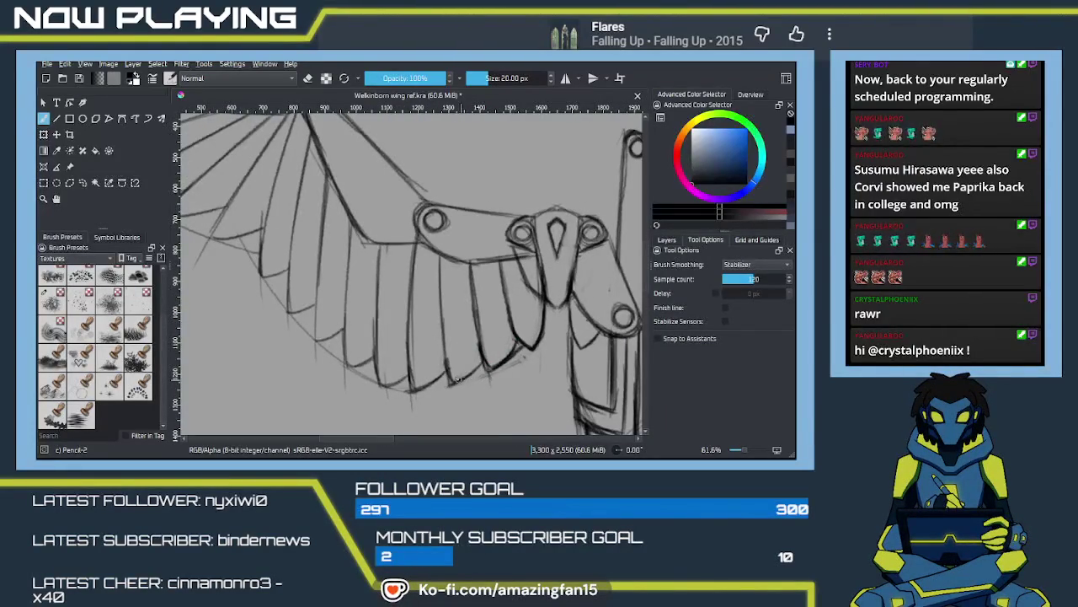
{"action": "mouse_move", "coordinate": [460, 380]}
{"action": "left_mouse_down"}
{"action": "mouse_move", "coordinate": [482, 351]}
{"action": "mouse_move", "coordinate": [470, 376]}
{"action": "mouse_move", "coordinate": [421, 389]}
{"action": "mouse_move", "coordinate": [445, 354]}
{"action": "mouse_move", "coordinate": [426, 387]}
{"action": "left_mouse_up"}
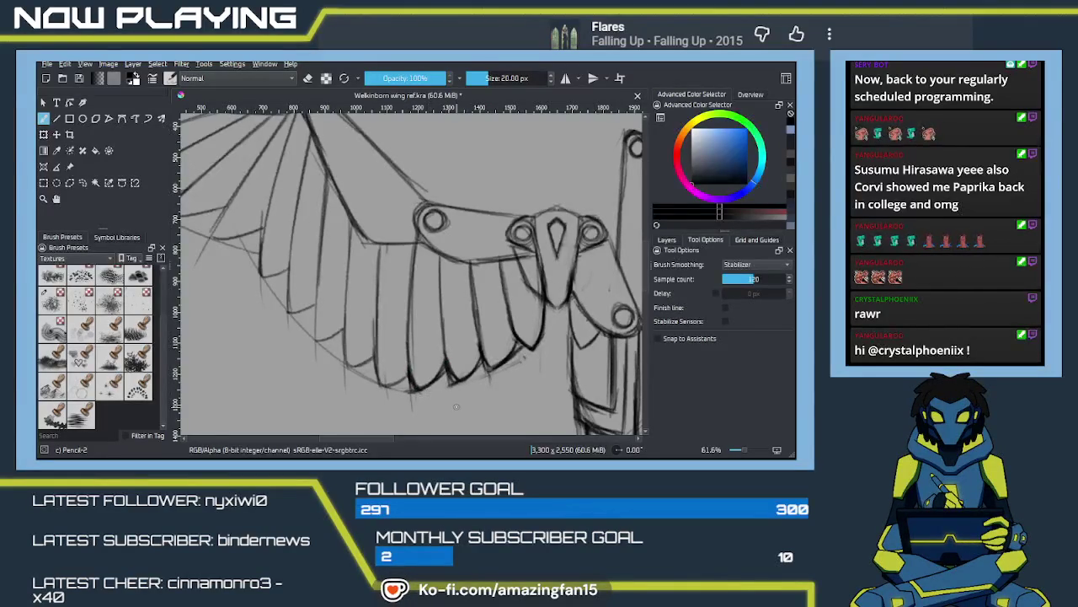
Step: Erase stray lines and faint strokes around the feather tips
{"action": "key", "text": "e"}
{"action": "mouse_move", "coordinate": [447, 373]}
{"action": "left_mouse_down"}
{"action": "mouse_move", "coordinate": [449, 360]}
{"action": "mouse_move", "coordinate": [452, 374]}
{"action": "mouse_move", "coordinate": [483, 361]}
{"action": "mouse_move", "coordinate": [493, 373]}
{"action": "left_mouse_up"}
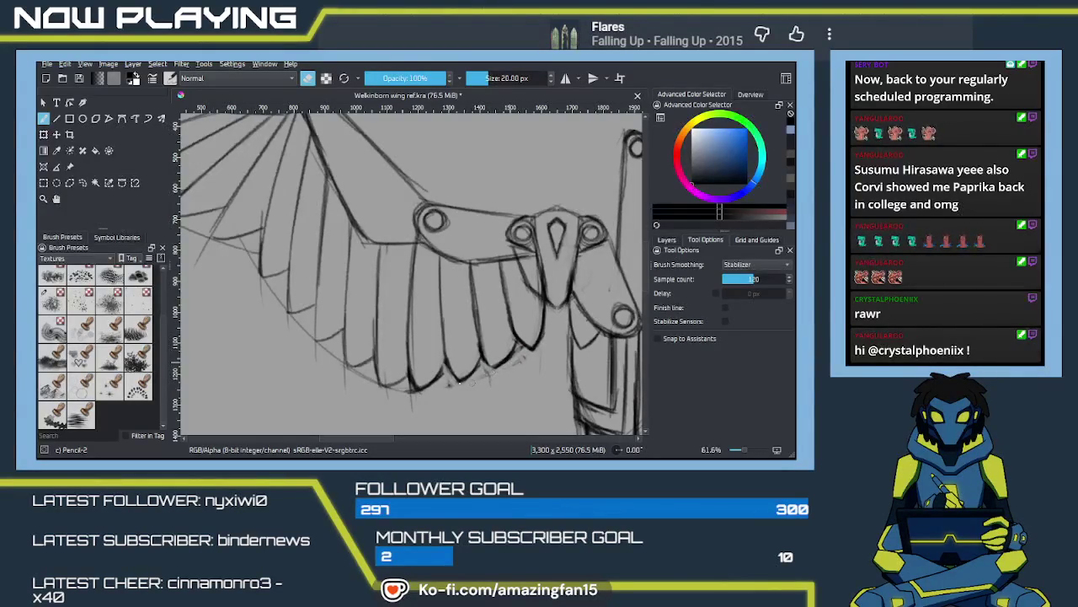
{"action": "left_click_drag", "start_coordinate": [411, 393], "coordinate": [410, 381]}
{"action": "key", "text": "e"}
Step: Ink darker outlines on the folded wing's lower feather tips
{"action": "mouse_move", "coordinate": [446, 359]}
{"action": "left_mouse_down"}
{"action": "mouse_move", "coordinate": [439, 379]}
{"action": "mouse_move", "coordinate": [512, 347]}
{"action": "mouse_move", "coordinate": [427, 288]}
{"action": "left_mouse_up"}
{"action": "mouse_move", "coordinate": [495, 345]}
{"action": "left_mouse_down"}
{"action": "mouse_move", "coordinate": [502, 336]}
{"action": "mouse_move", "coordinate": [516, 339]}
{"action": "mouse_move", "coordinate": [503, 355]}
{"action": "mouse_move", "coordinate": [514, 347]}
{"action": "left_mouse_up"}
{"action": "key", "text": "e"}
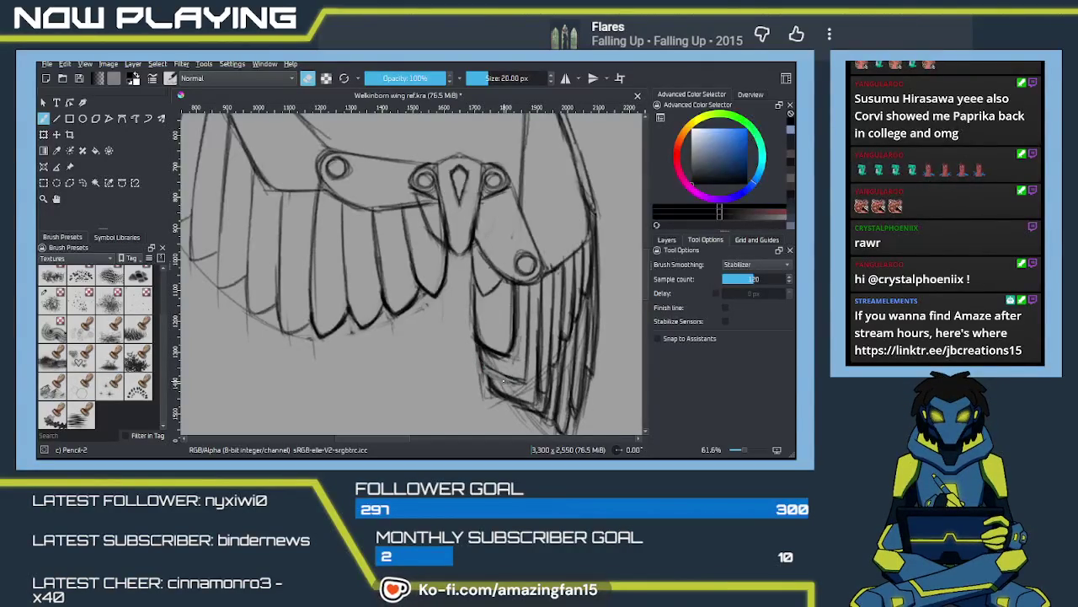
{"action": "key", "text": "e"}
{"action": "mouse_move", "coordinate": [481, 356]}
{"action": "left_mouse_down"}
{"action": "mouse_move", "coordinate": [487, 374]}
{"action": "mouse_move", "coordinate": [511, 383]}
{"action": "left_mouse_up"}
{"action": "mouse_move", "coordinate": [527, 342]}
{"action": "left_mouse_down"}
{"action": "mouse_move", "coordinate": [519, 376]}
{"action": "mouse_move", "coordinate": [493, 379]}
{"action": "mouse_move", "coordinate": [529, 405]}
{"action": "left_mouse_up"}
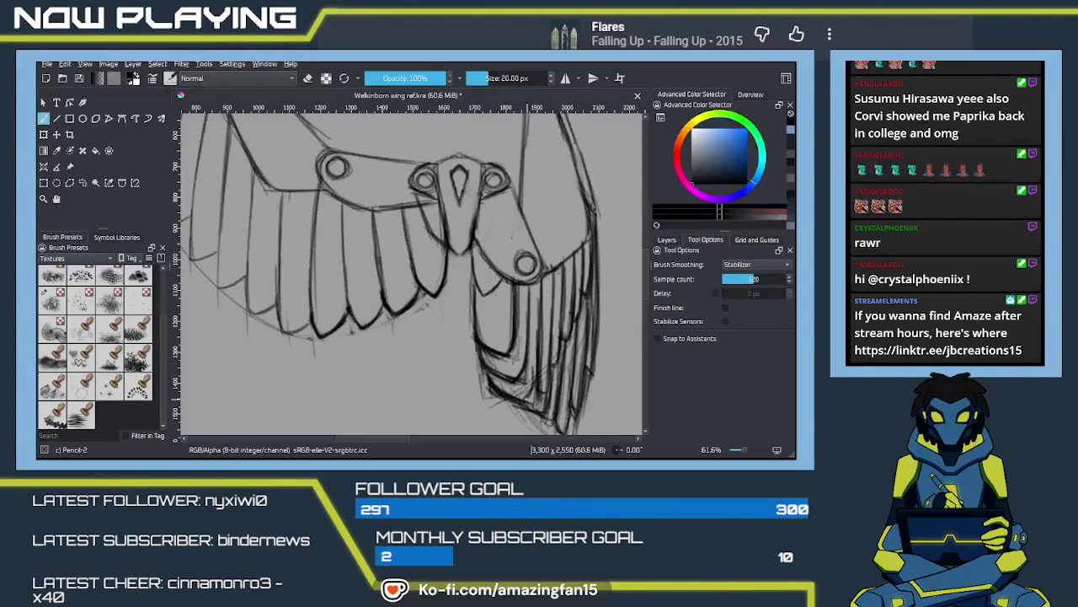
{"action": "left_click_drag", "start_coordinate": [538, 361], "coordinate": [533, 391]}
{"action": "mouse_move", "coordinate": [523, 385]}
{"action": "left_mouse_down"}
{"action": "mouse_move", "coordinate": [536, 404]}
{"action": "mouse_move", "coordinate": [534, 391]}
{"action": "left_mouse_up"}
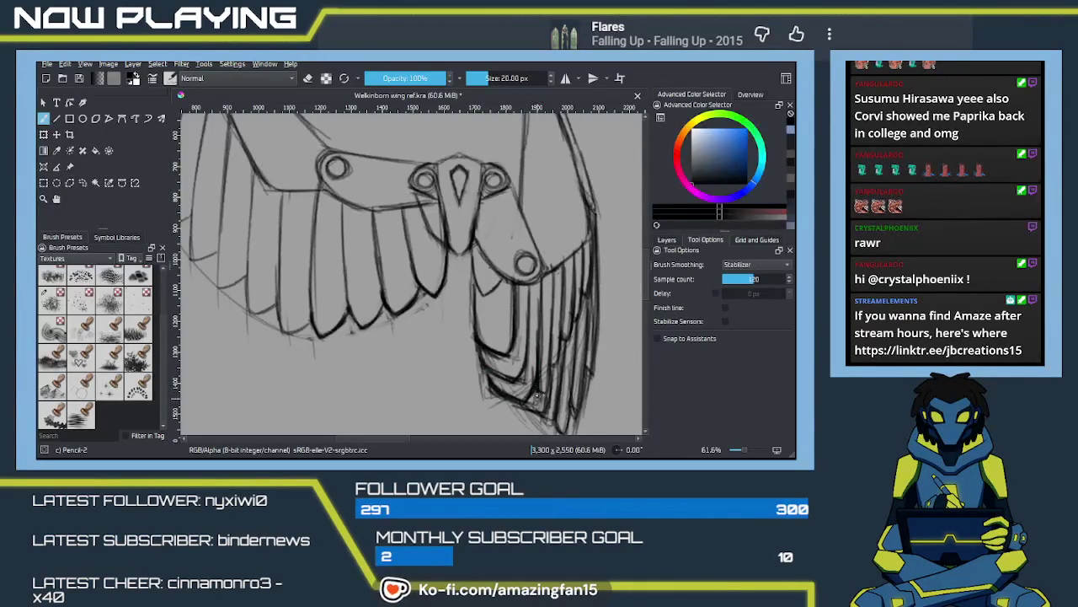
Step: Erase the faint stray sketch lines between the lower feathers
{"action": "key", "text": "4"}
{"action": "key", "text": "5"}
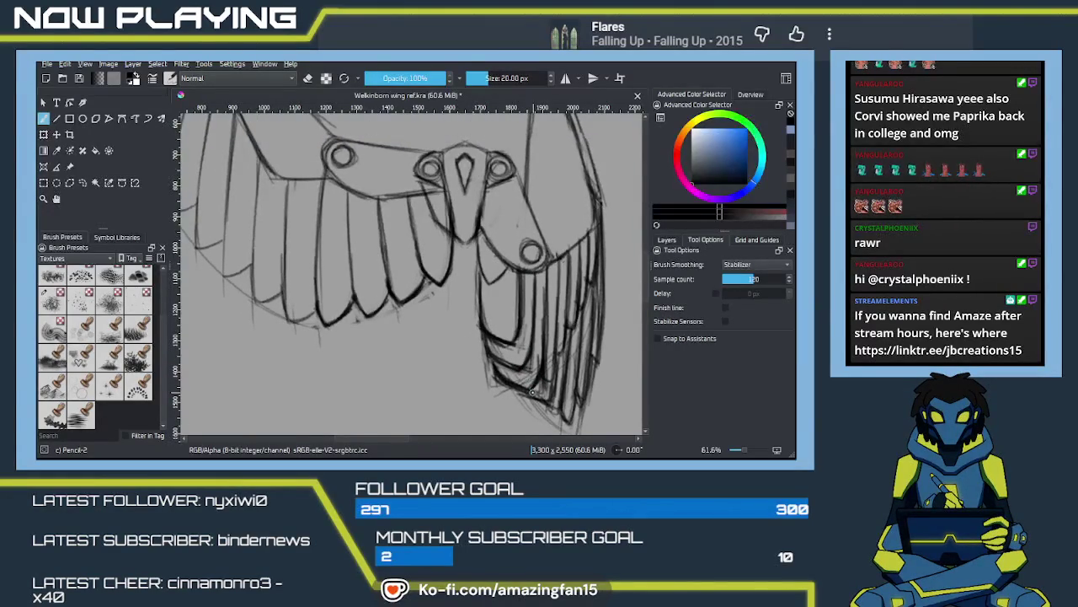
{"action": "key", "text": "e"}
{"action": "mouse_move", "coordinate": [519, 366]}
{"action": "left_mouse_down"}
{"action": "mouse_move", "coordinate": [494, 354]}
{"action": "mouse_move", "coordinate": [489, 339]}
{"action": "mouse_move", "coordinate": [502, 339]}
{"action": "left_mouse_up"}
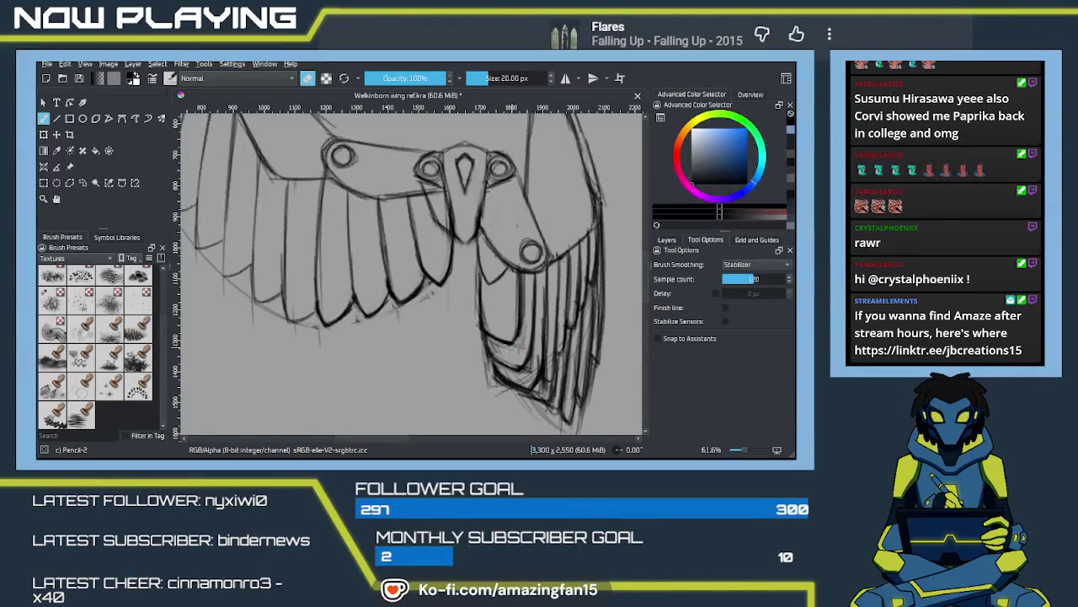
{"action": "mouse_move", "coordinate": [531, 370]}
{"action": "left_mouse_down"}
{"action": "mouse_move", "coordinate": [519, 389]}
{"action": "mouse_move", "coordinate": [496, 367]}
{"action": "left_mouse_up"}
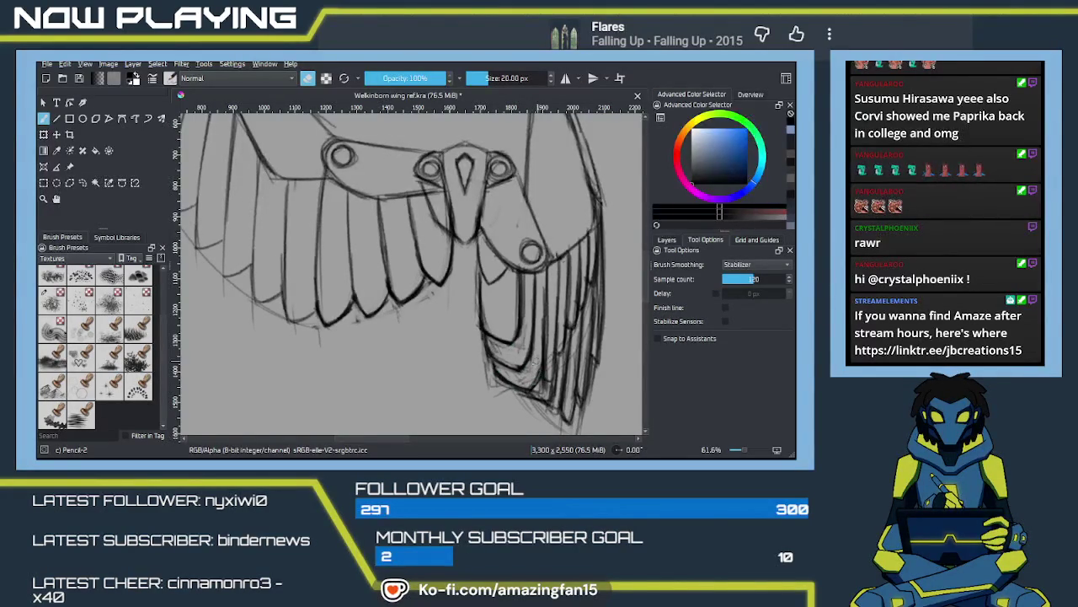
Step: Darken the bottom tips of the folded wing's feathers
{"action": "key", "text": "e"}
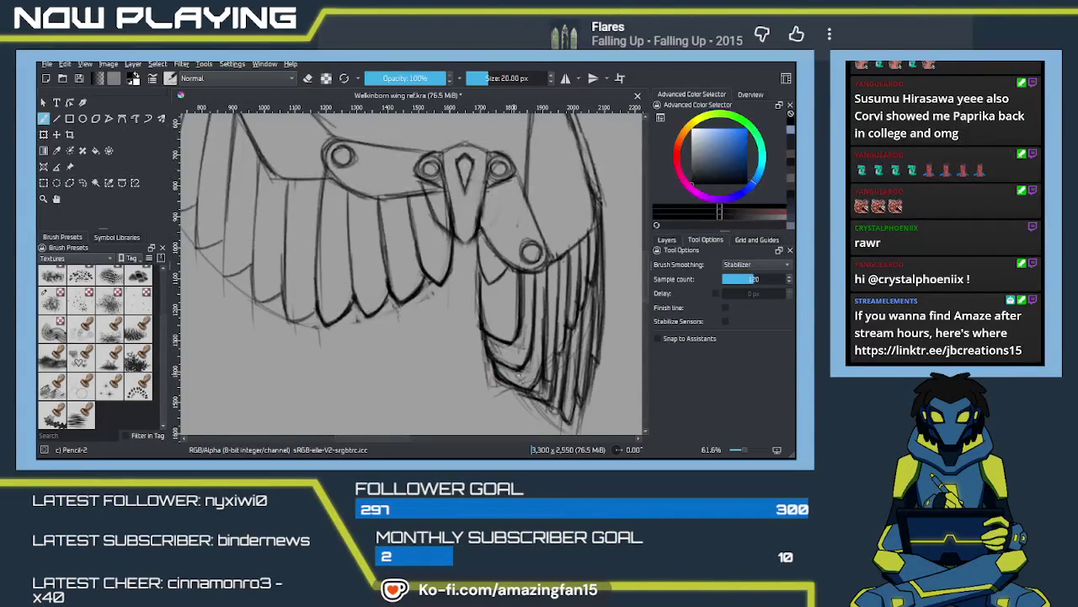
{"action": "mouse_move", "coordinate": [533, 386]}
{"action": "left_mouse_down"}
{"action": "mouse_move", "coordinate": [514, 389]}
{"action": "mouse_move", "coordinate": [547, 376]}
{"action": "left_mouse_up"}
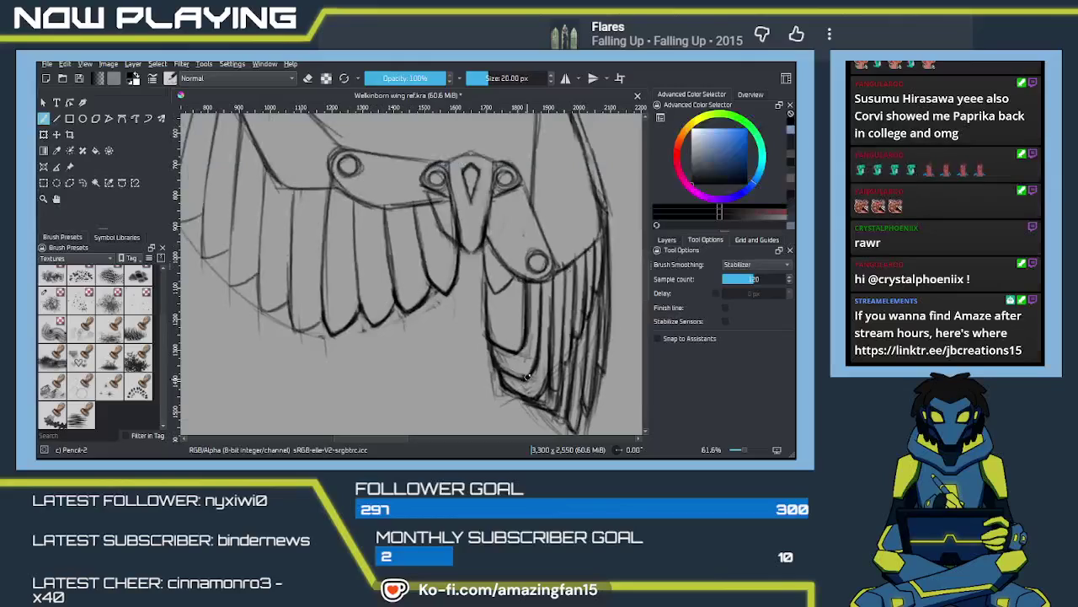
{"action": "scroll", "coordinate": [550, 357], "scroll_direction": "down", "scroll_amount": 1}
Step: Zoom out to 25% and pan to frame the full sketch and reference images
{"action": "scroll", "coordinate": [531, 342], "scroll_direction": "down", "scroll_amount": 2}
{"action": "scroll", "coordinate": [506, 324], "scroll_direction": "down", "scroll_amount": 2}
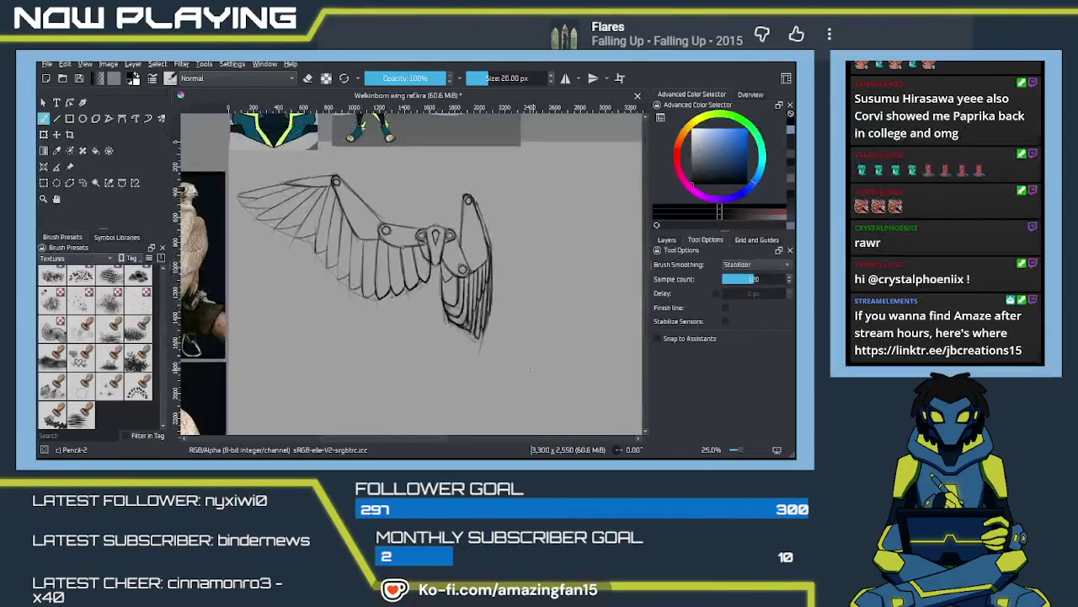
{"action": "left_click_drag", "start_coordinate": [501, 318], "coordinate": [531, 350]}
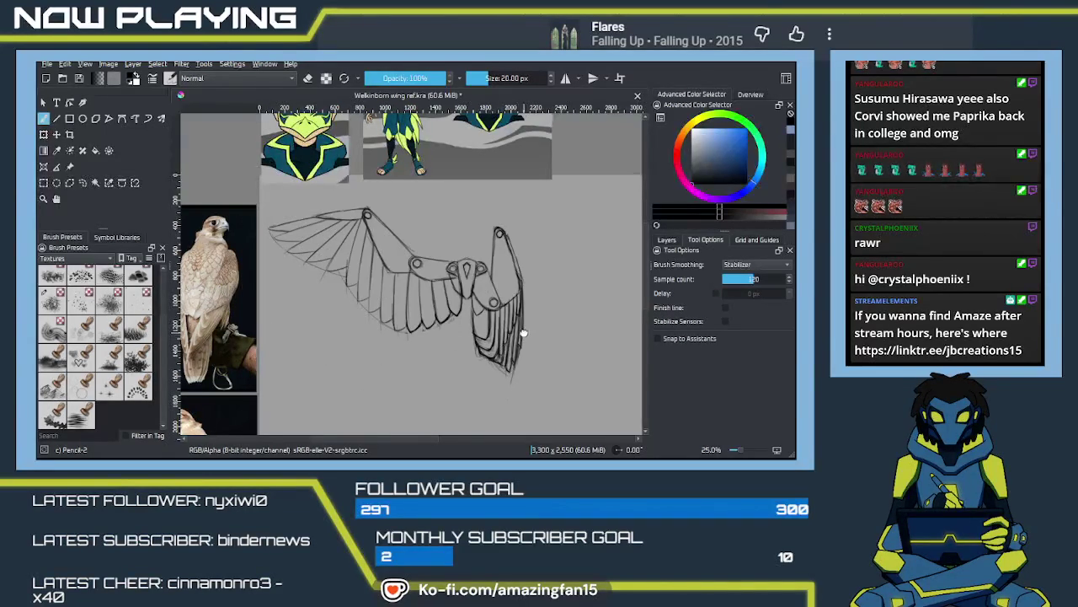
Step: Pan and zoom out across the two-wing sketch and its central body piece
{"action": "left_click_drag", "start_coordinate": [525, 339], "coordinate": [540, 344]}
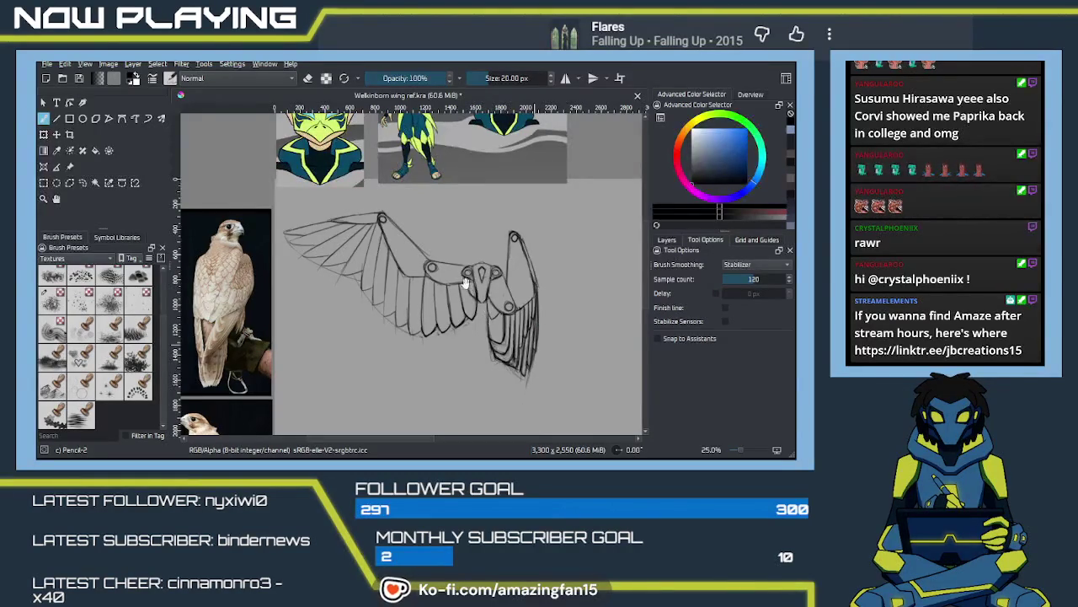
{"action": "scroll", "coordinate": [469, 279], "scroll_direction": "down", "scroll_amount": 2}
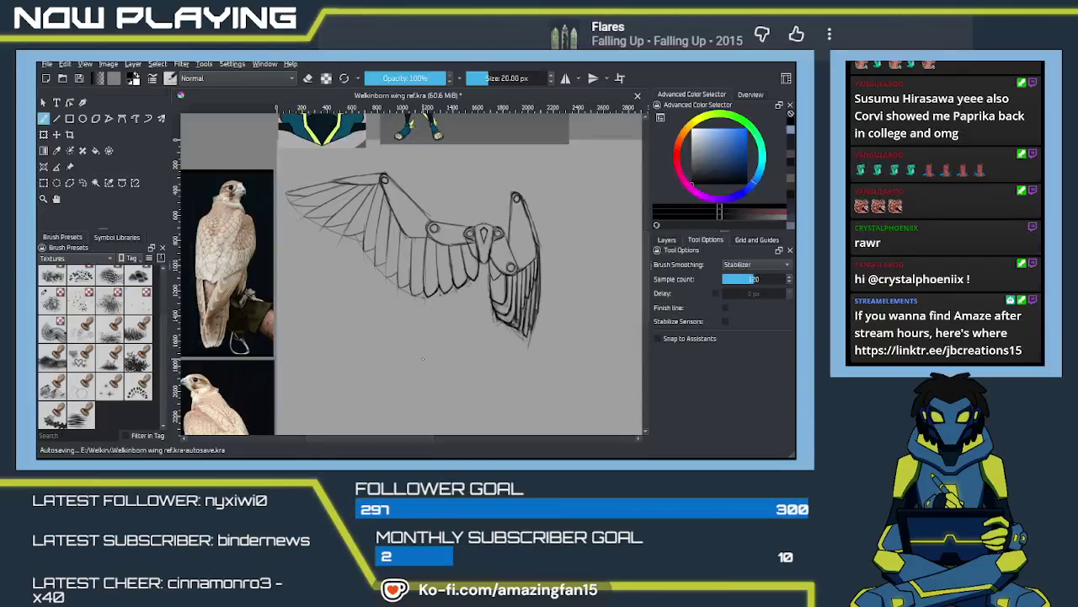
{"action": "mouse_move", "coordinate": [437, 321]}
{"action": "left_mouse_down"}
{"action": "mouse_move", "coordinate": [380, 312]}
{"action": "mouse_move", "coordinate": [413, 278]}
{"action": "mouse_move", "coordinate": [410, 309]}
{"action": "mouse_move", "coordinate": [389, 330]}
{"action": "left_mouse_up"}
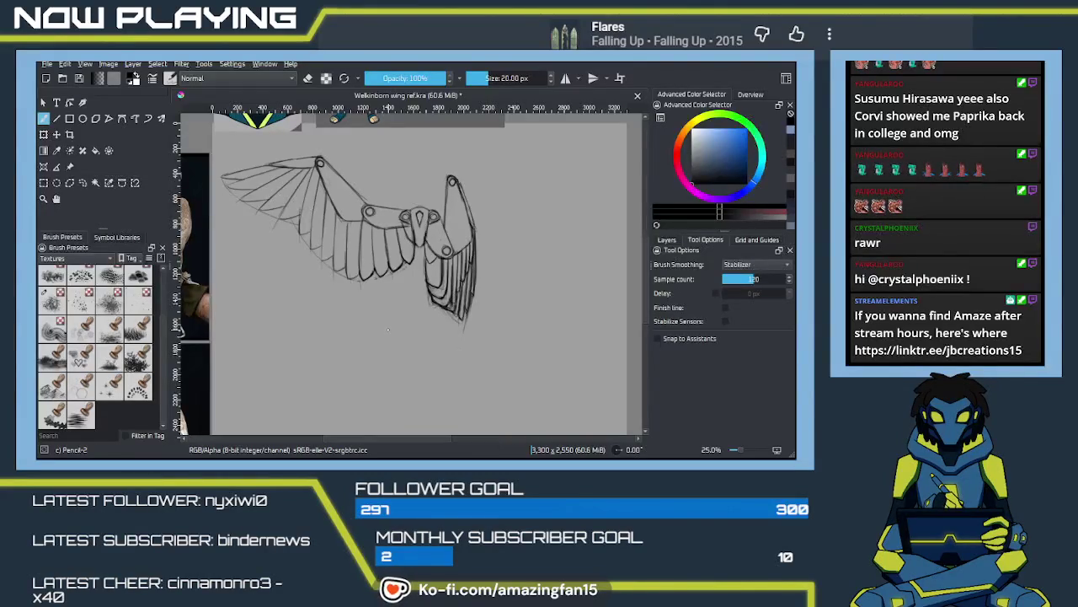
{"action": "scroll", "coordinate": [394, 296], "scroll_direction": "down", "scroll_amount": 2}
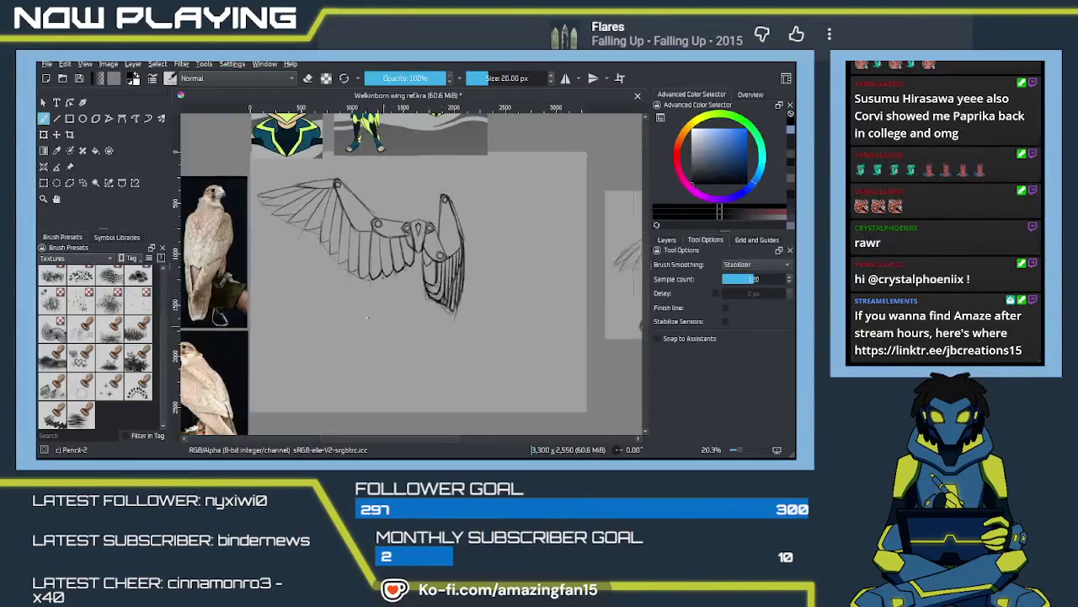
Step: Add pencil lines to the folded wing's lower feathers and extend the canvas to 3300 × 3000 px
{"action": "left_click_drag", "start_coordinate": [394, 295], "coordinate": [419, 337]}
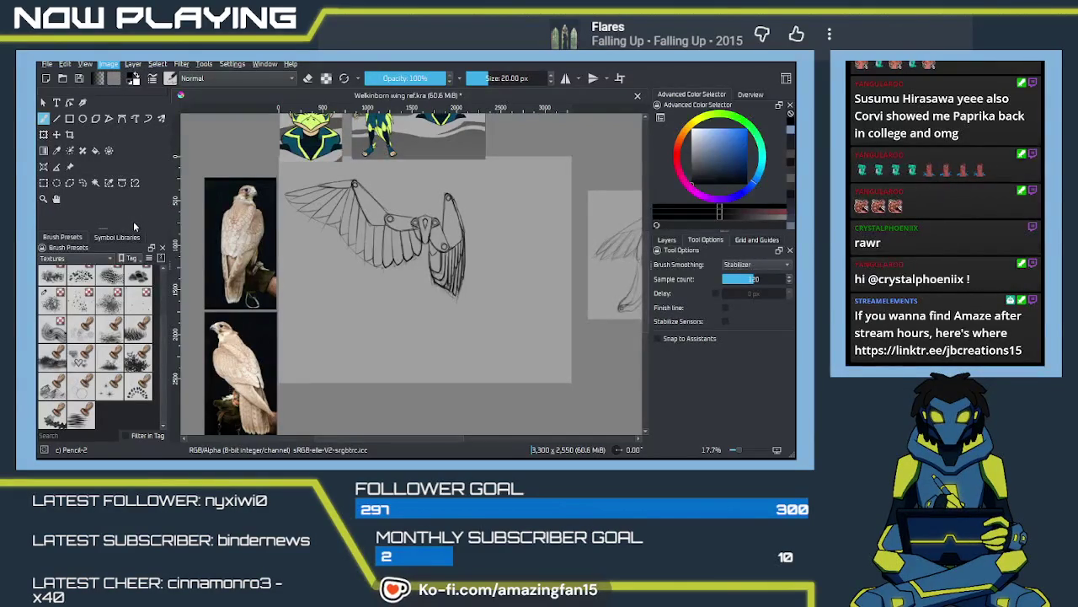
{"action": "left_click_drag", "start_coordinate": [462, 253], "coordinate": [460, 293]}
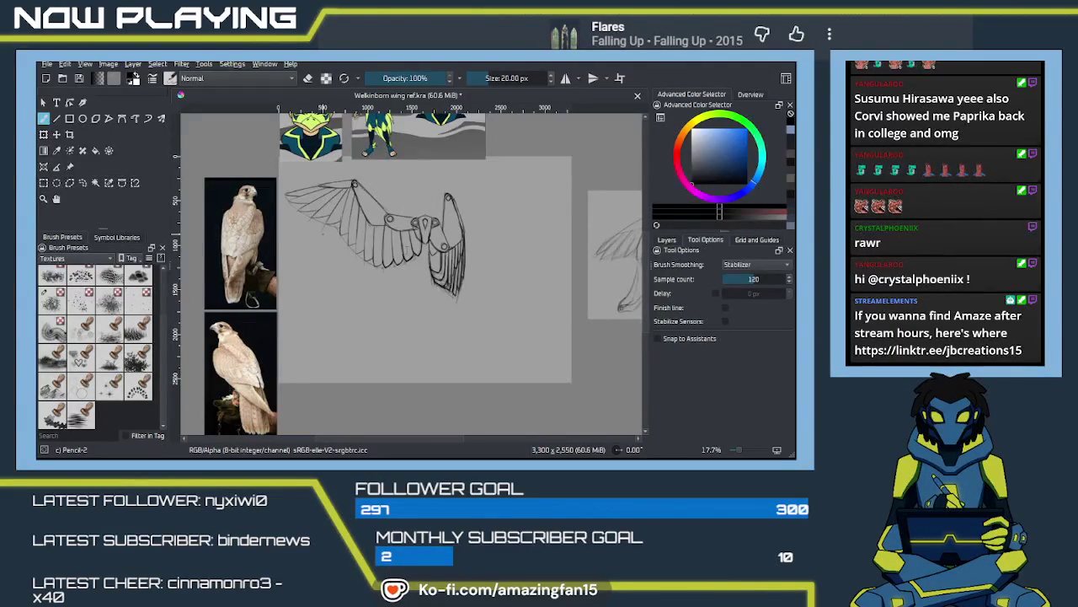
{"action": "left_click", "coordinate": [433, 348]}
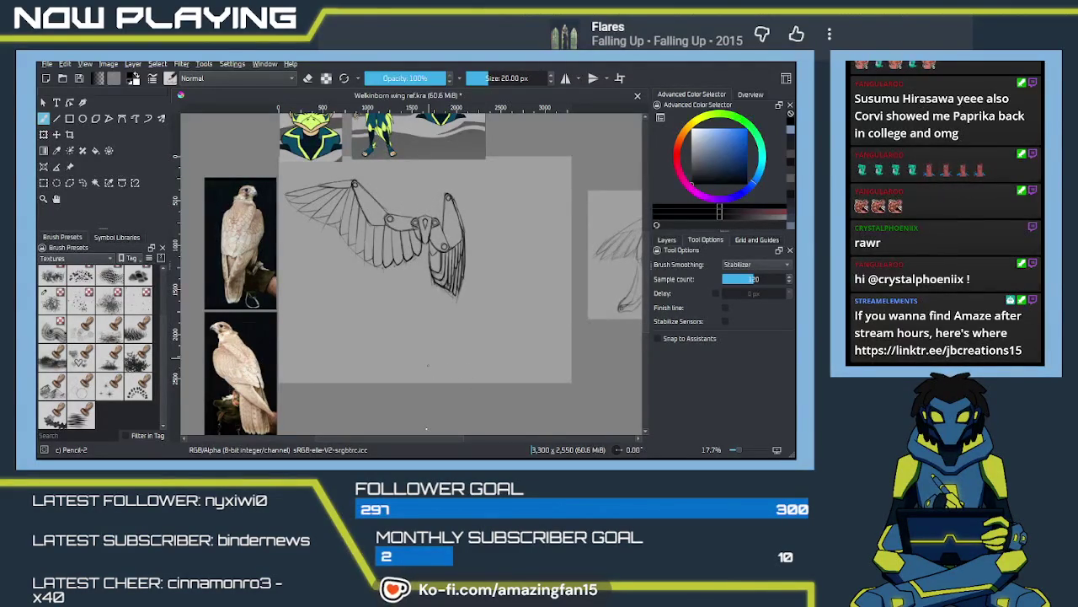
{"action": "left_click", "coordinate": [427, 427]}
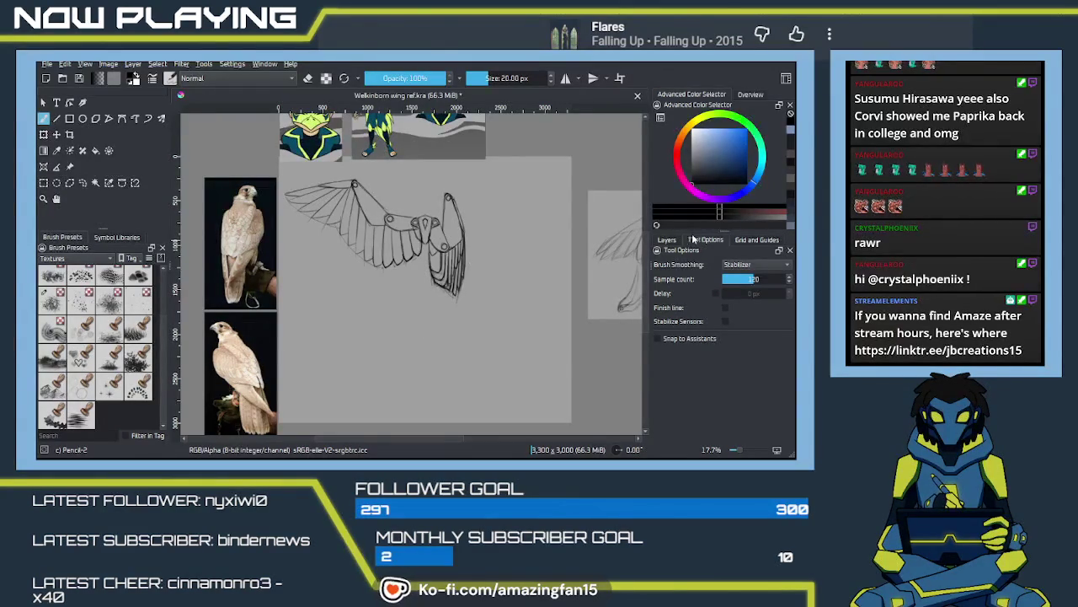
Step: Duplicate the wing layer and move the copy down below the original
{"action": "left_click", "coordinate": [667, 241]}
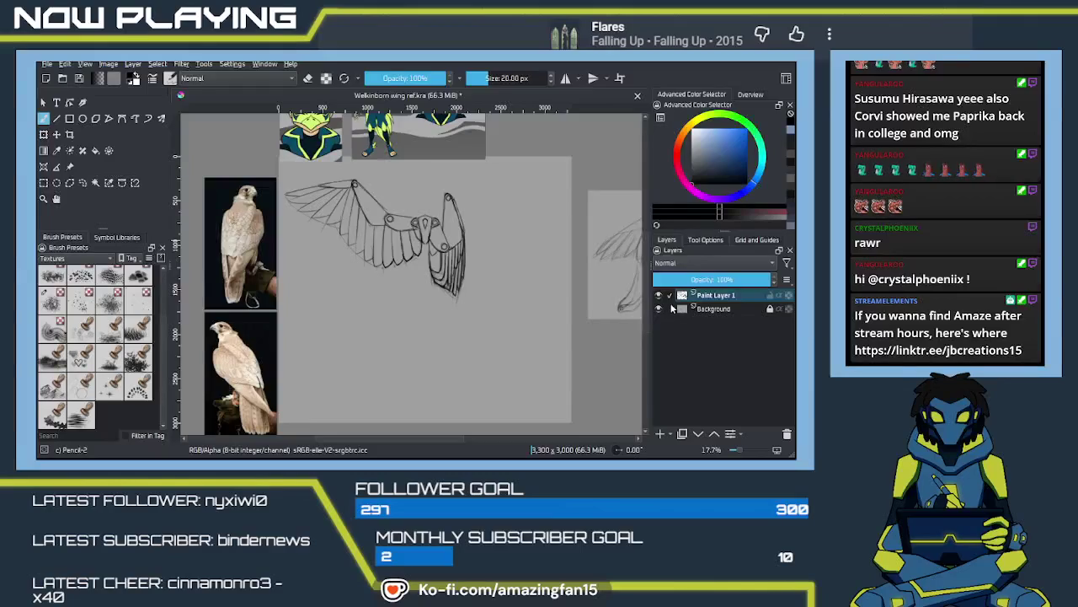
{"action": "key", "text": "ctrl+j"}
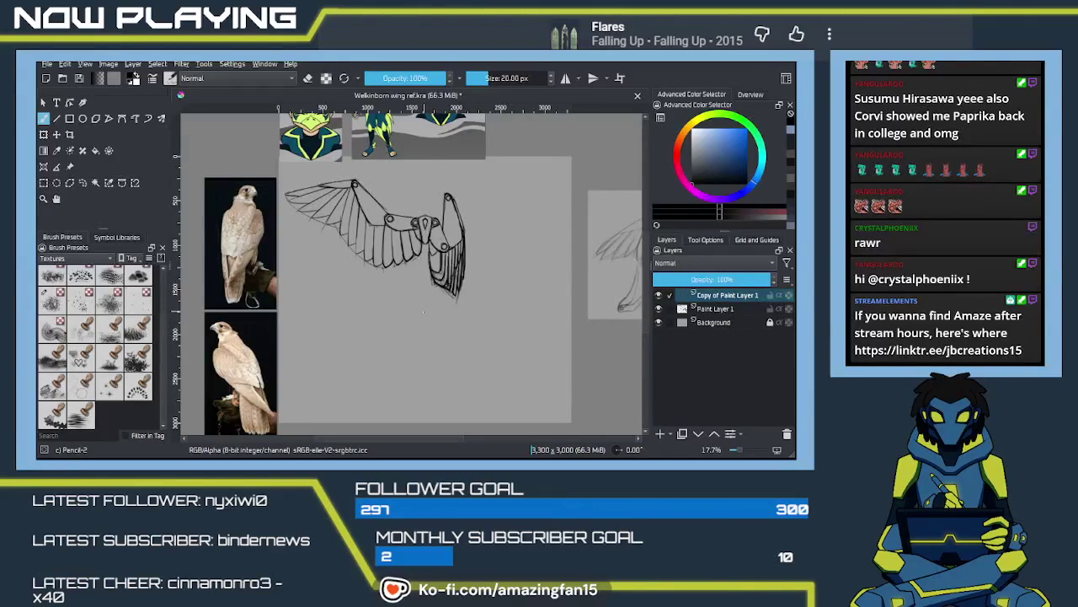
{"action": "key", "text": "ctrl+t"}
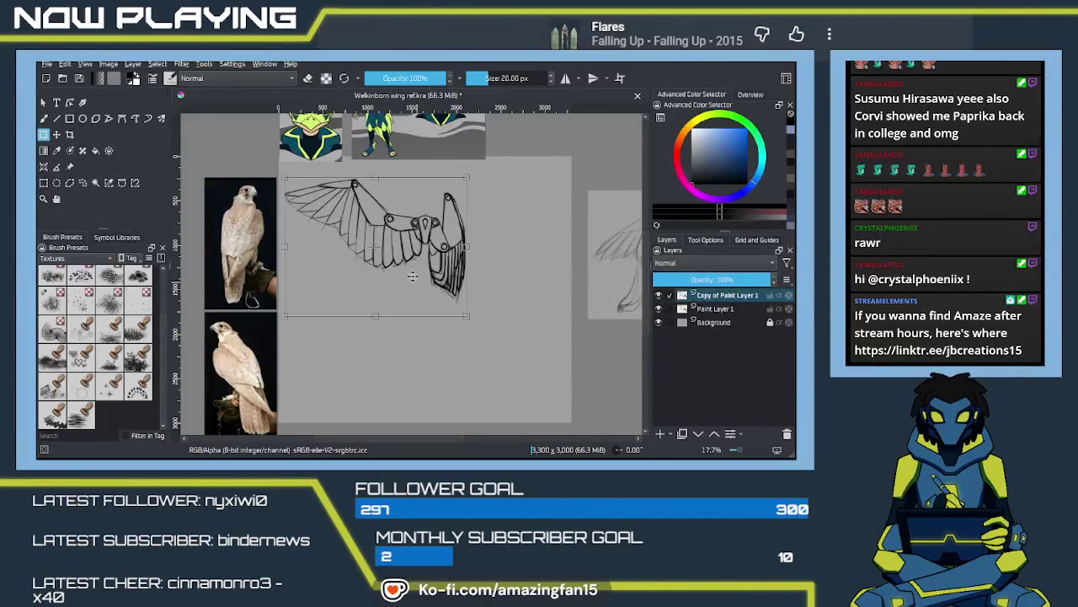
{"action": "left_click_drag", "start_coordinate": [418, 287], "coordinate": [412, 344]}
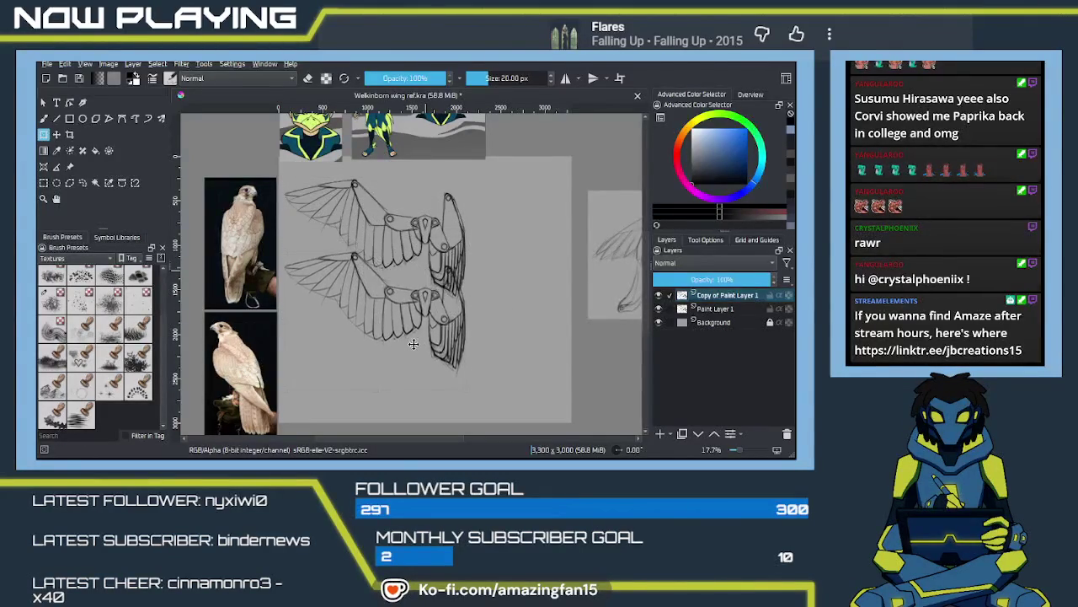
{"action": "left_click_drag", "start_coordinate": [413, 344], "coordinate": [407, 378]}
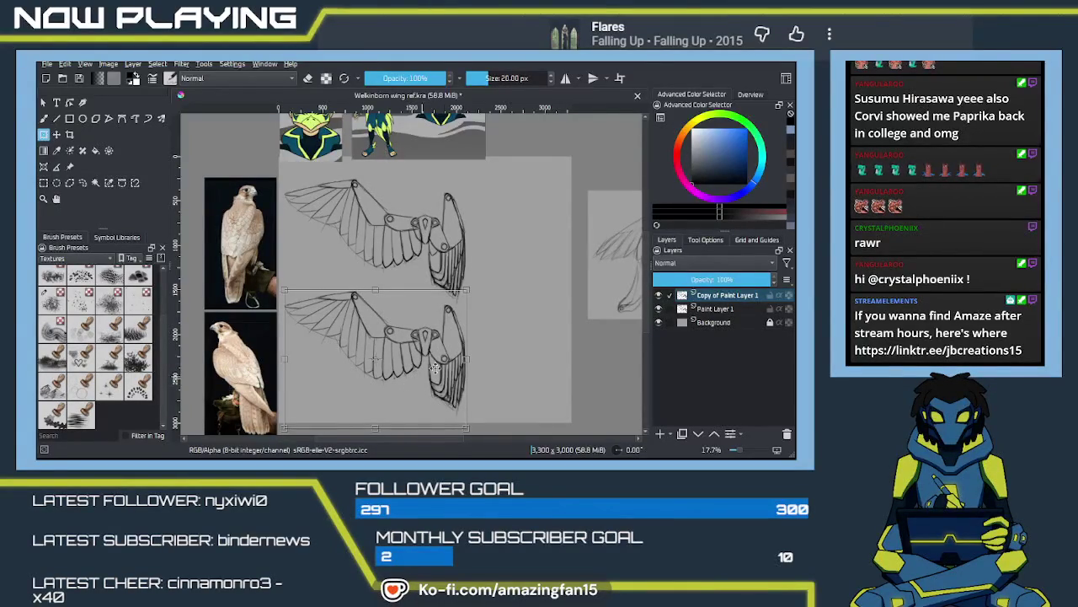
{"action": "key", "text": "Return"}
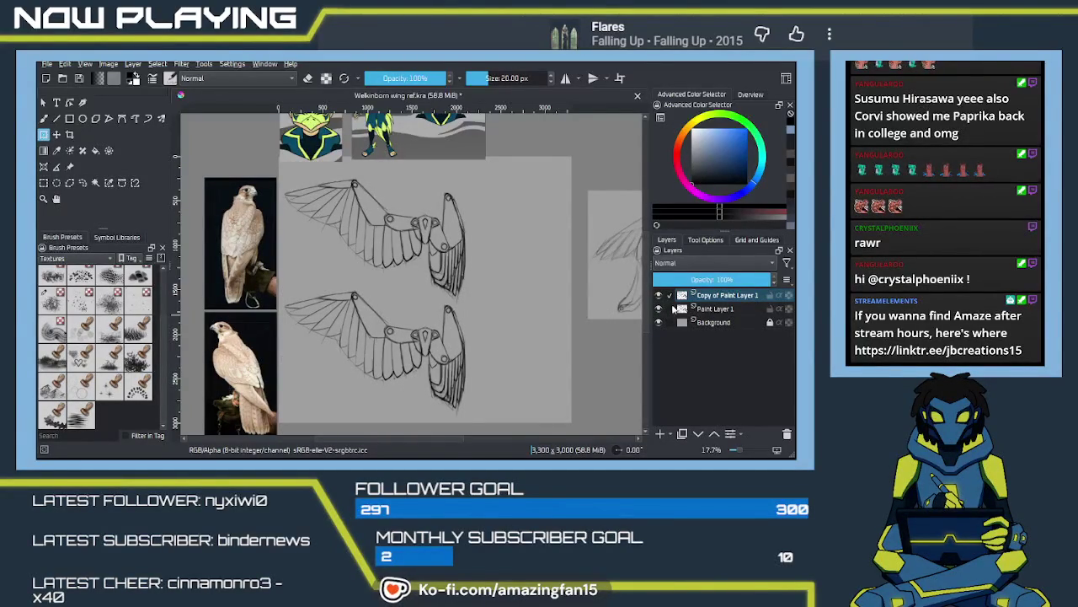
Step: Move the original layer above its copy and rename it 'sketch'
{"action": "left_click", "coordinate": [711, 299]}
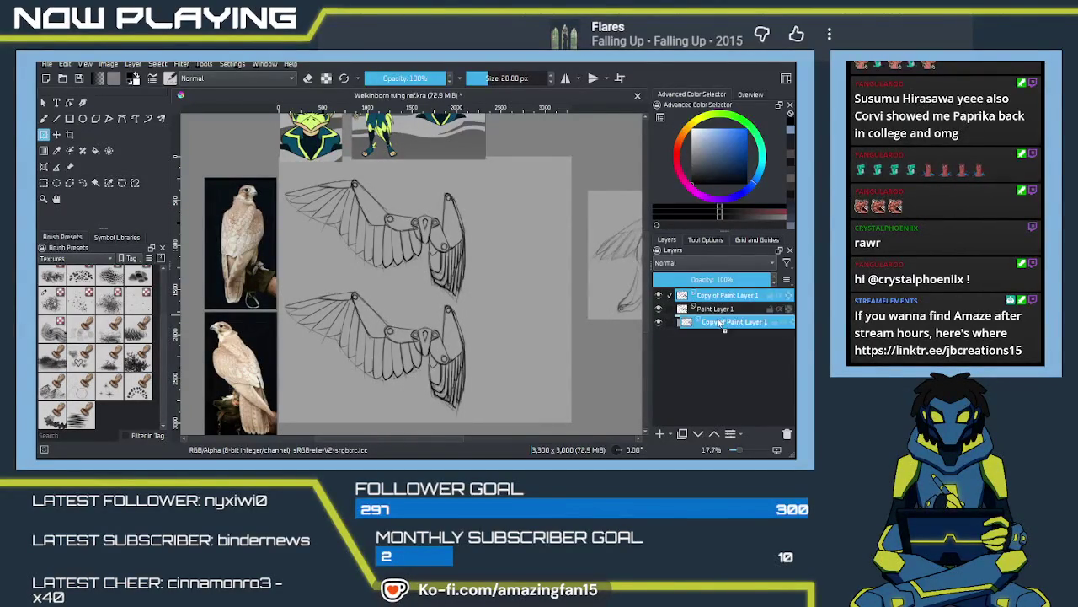
{"action": "left_click_drag", "start_coordinate": [712, 310], "coordinate": [712, 295]}
{"action": "double_click", "coordinate": [711, 299]}
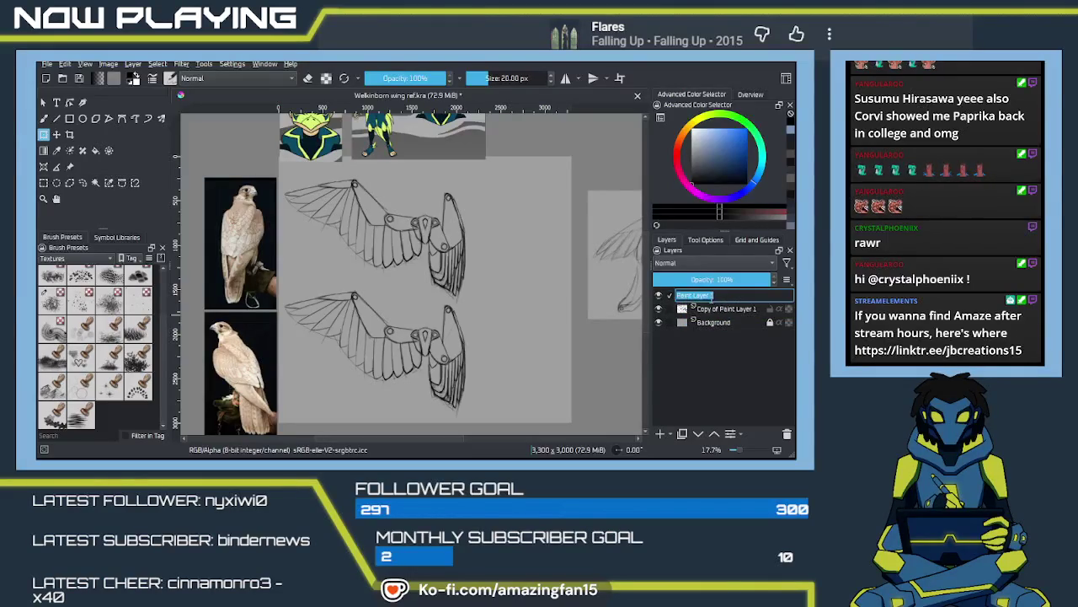
{"action": "type", "text": "sketch"}
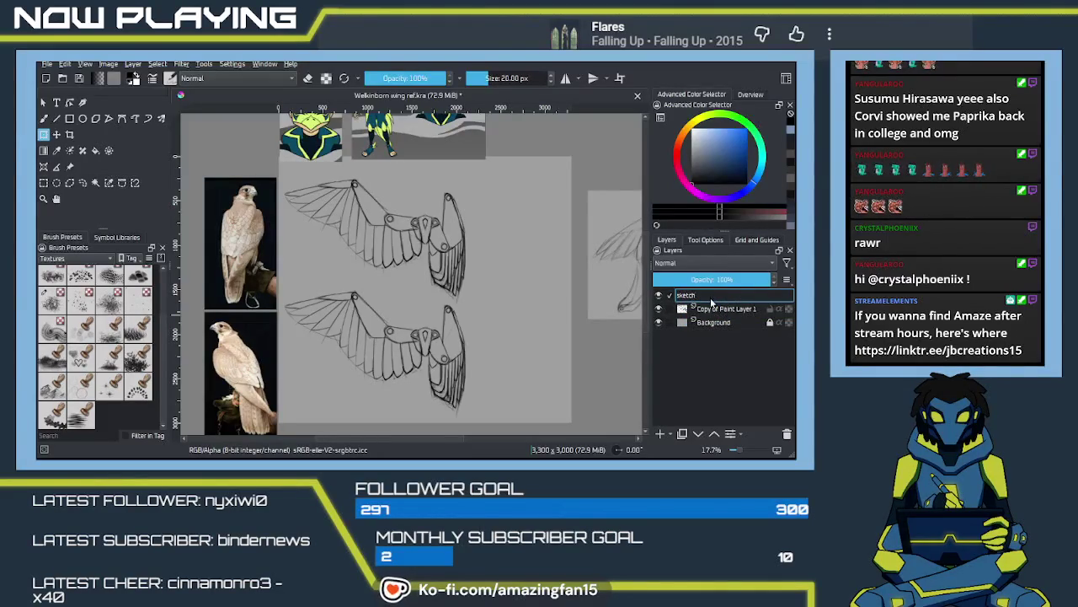
{"action": "key", "text": "Return"}
Step: Fade the wing copy to 17% opacity and enable the mirrored Multibrush on the sketch layer
{"action": "left_click", "coordinate": [715, 311]}
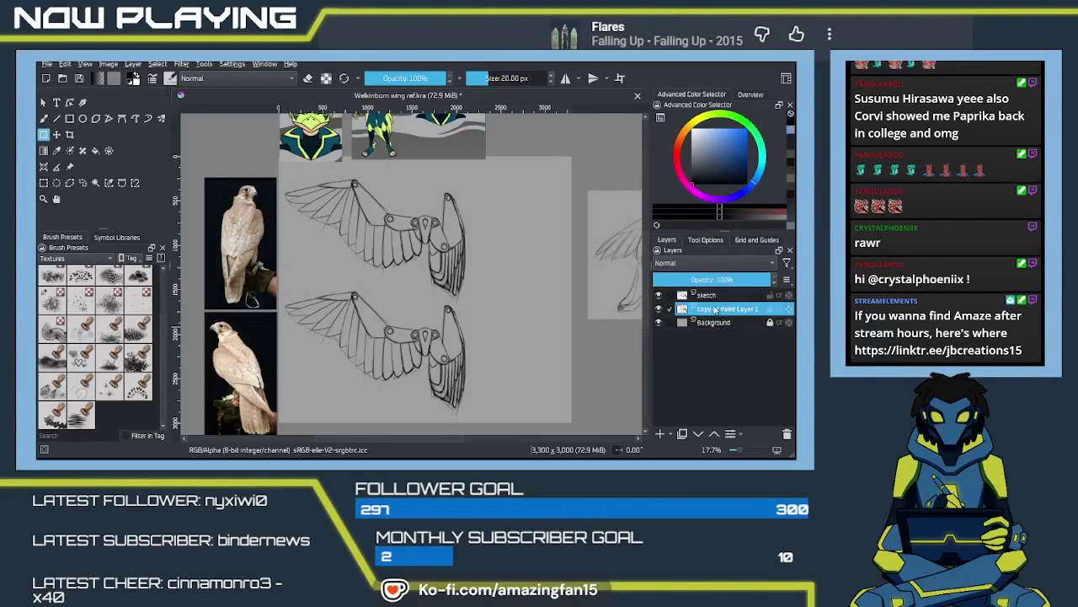
{"action": "left_click_drag", "start_coordinate": [730, 280], "coordinate": [671, 279]}
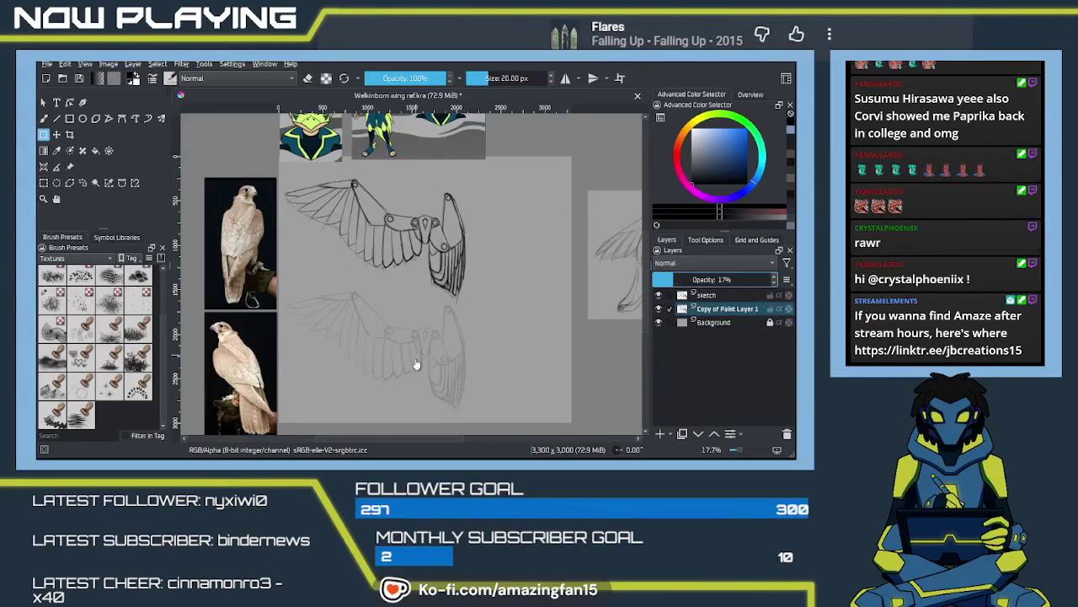
{"action": "key", "text": "q"}
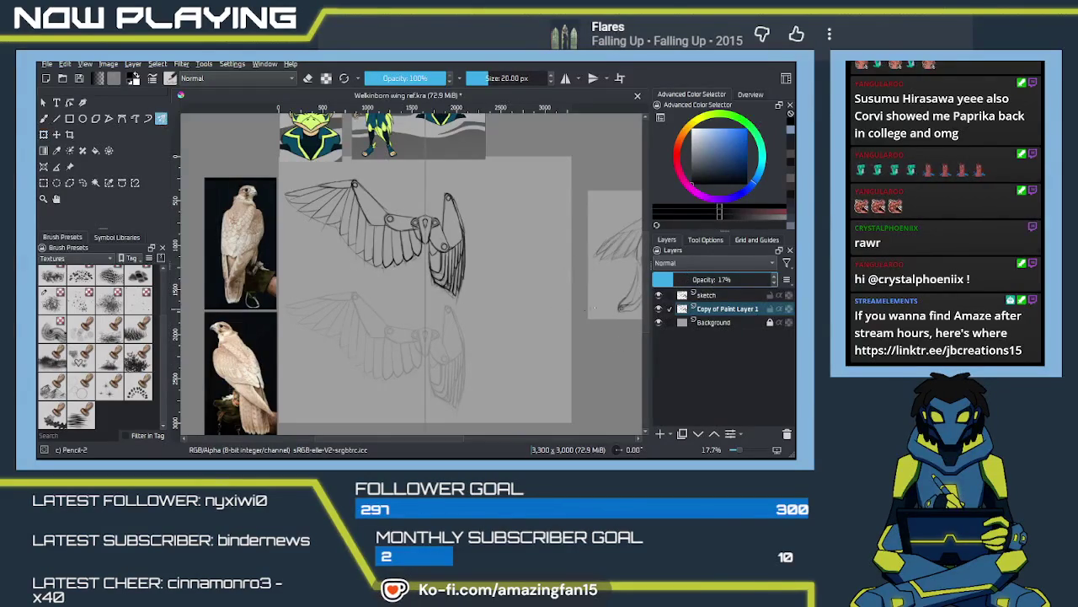
{"action": "left_click", "coordinate": [708, 296]}
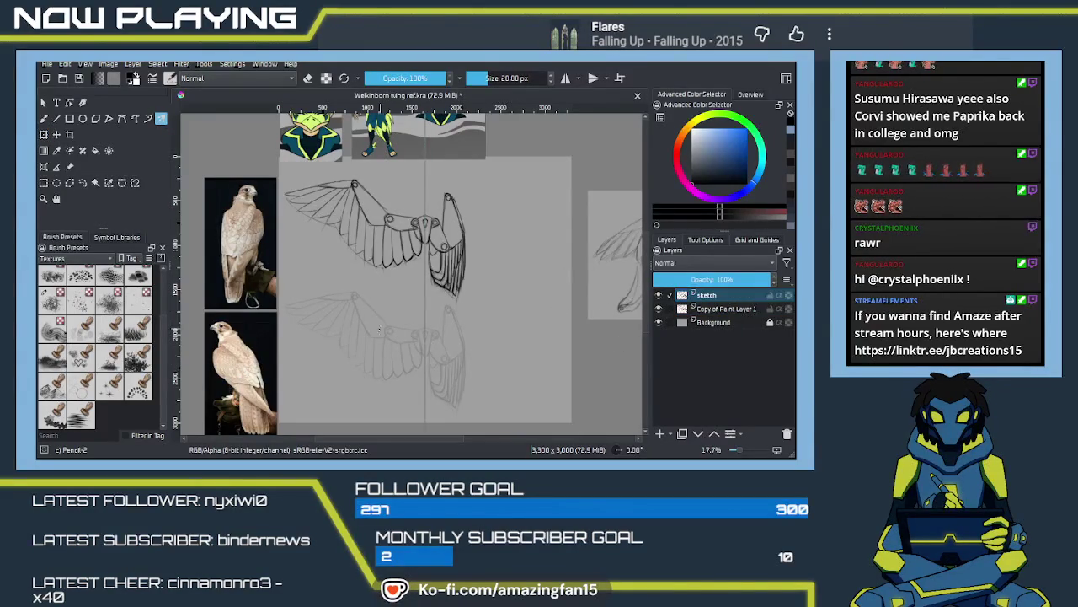
Step: Zoom in and draw the pointed chevron body piece over the faded wing's centre
{"action": "scroll", "coordinate": [414, 280], "scroll_direction": "up", "scroll_amount": 2}
{"action": "left_click_drag", "start_coordinate": [461, 337], "coordinate": [516, 392]}
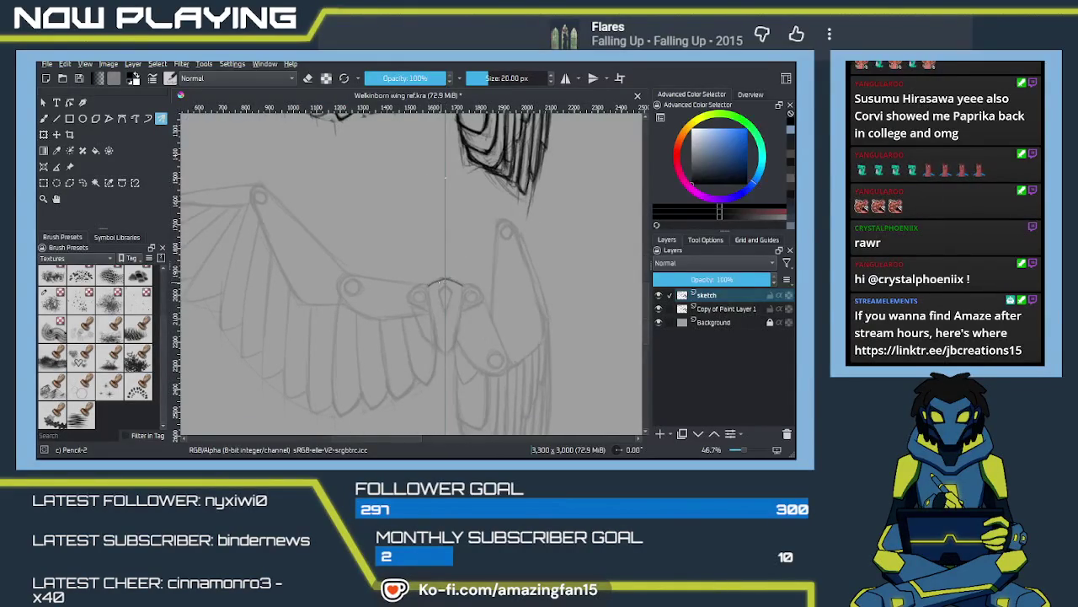
{"action": "left_click_drag", "start_coordinate": [462, 286], "coordinate": [430, 284]}
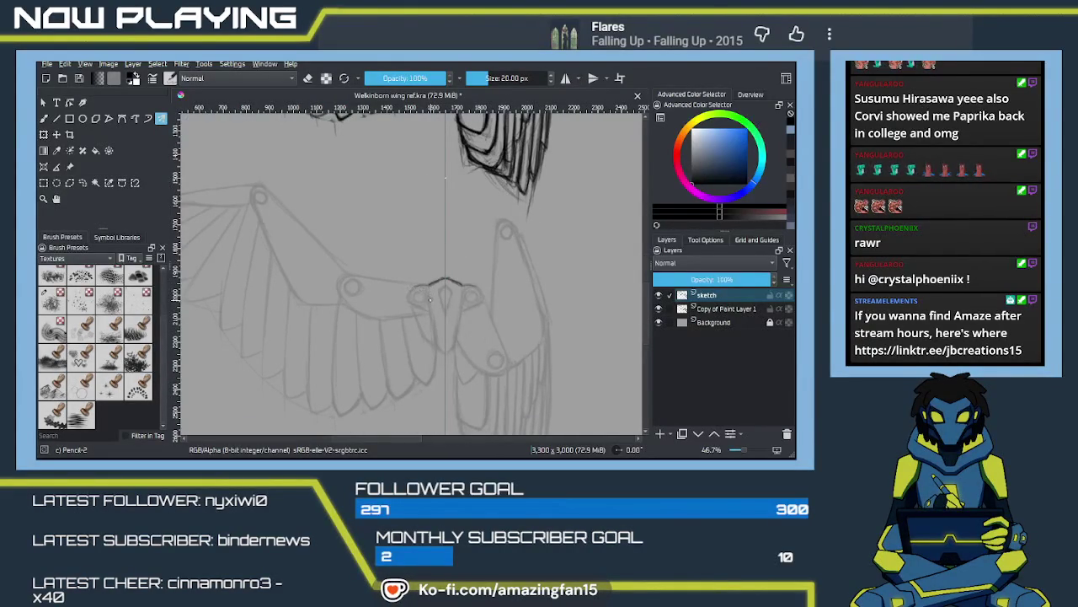
{"action": "left_click_drag", "start_coordinate": [429, 287], "coordinate": [434, 341]}
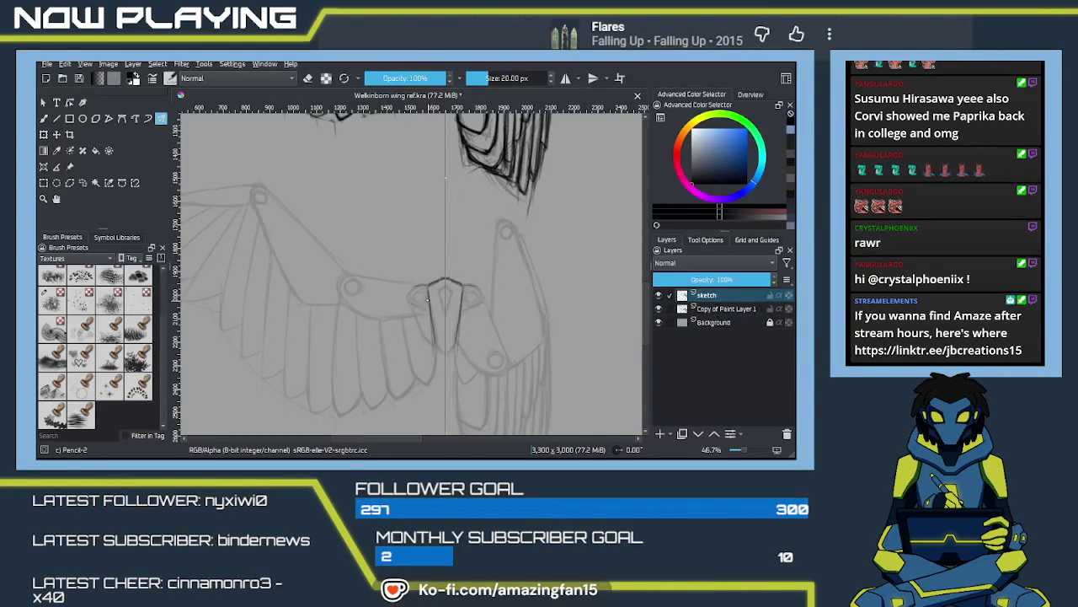
{"action": "left_click_drag", "start_coordinate": [460, 289], "coordinate": [460, 305]}
Step: Pan across the faded lower wing to view its left feathers
{"action": "left_click_drag", "start_coordinate": [384, 341], "coordinate": [431, 325]}
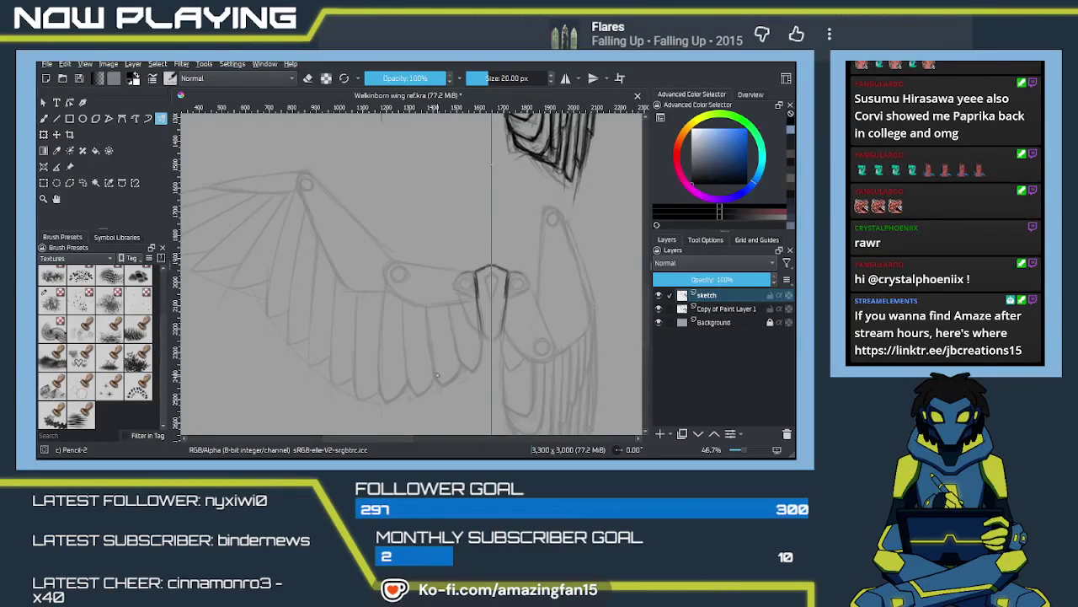
{"action": "mouse_move", "coordinate": [440, 354]}
{"action": "left_mouse_down"}
{"action": "mouse_move", "coordinate": [467, 333]}
{"action": "mouse_move", "coordinate": [438, 334]}
{"action": "left_mouse_up"}
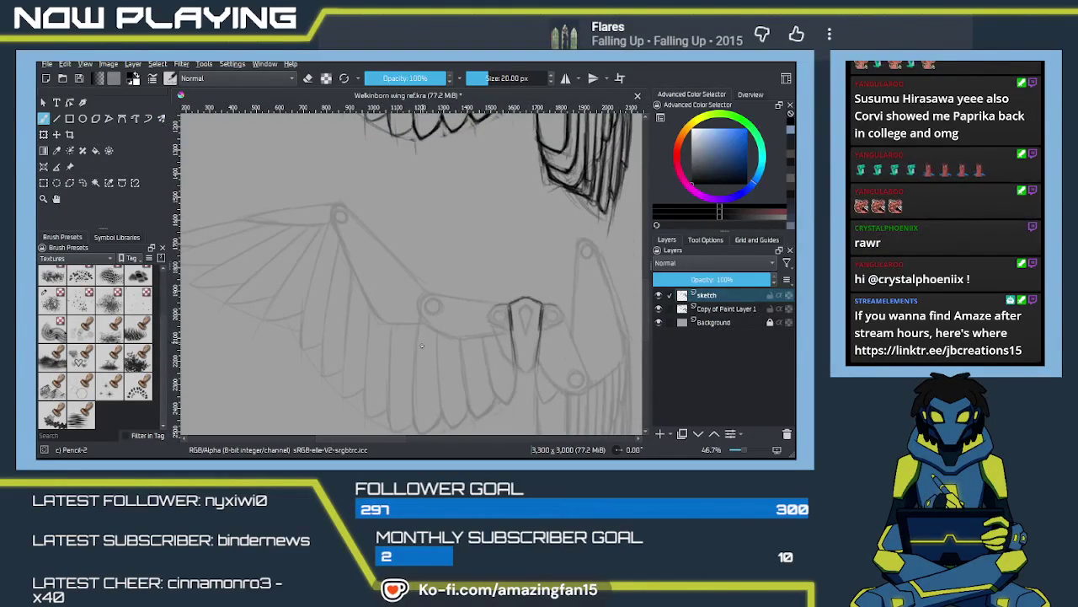
{"action": "left_click_drag", "start_coordinate": [402, 325], "coordinate": [466, 303]}
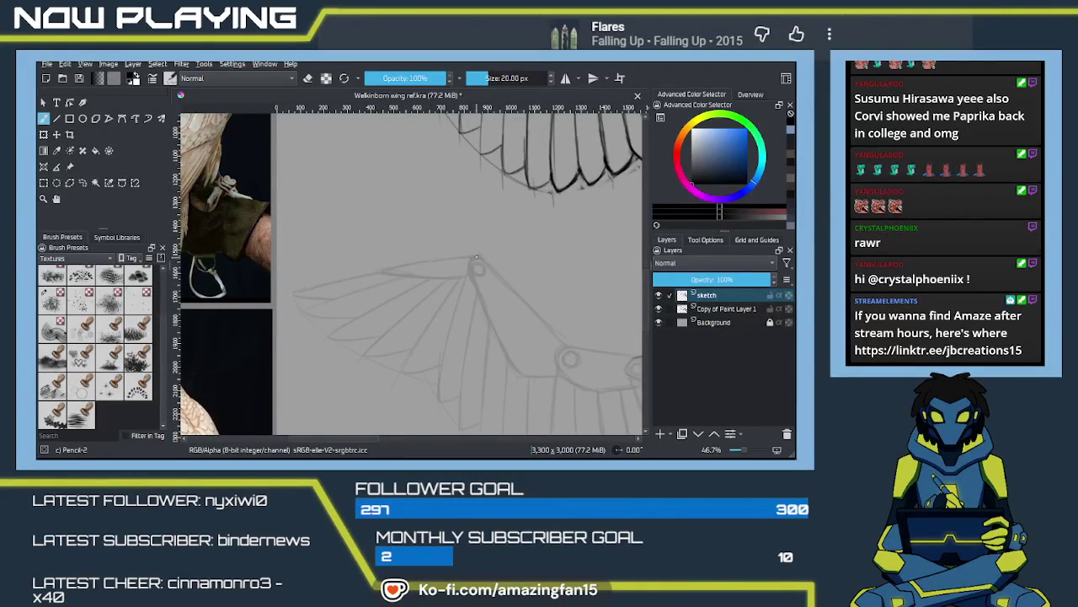
Step: Trace the wing's top edge and draw the arm down from the joint knob
{"action": "mouse_move", "coordinate": [477, 255]}
{"action": "left_mouse_down"}
{"action": "mouse_move", "coordinate": [375, 271]}
{"action": "mouse_move", "coordinate": [467, 276]}
{"action": "mouse_move", "coordinate": [394, 274]}
{"action": "left_mouse_up"}
{"action": "mouse_move", "coordinate": [468, 276]}
{"action": "left_mouse_down"}
{"action": "mouse_move", "coordinate": [484, 265]}
{"action": "mouse_move", "coordinate": [471, 273]}
{"action": "left_mouse_up"}
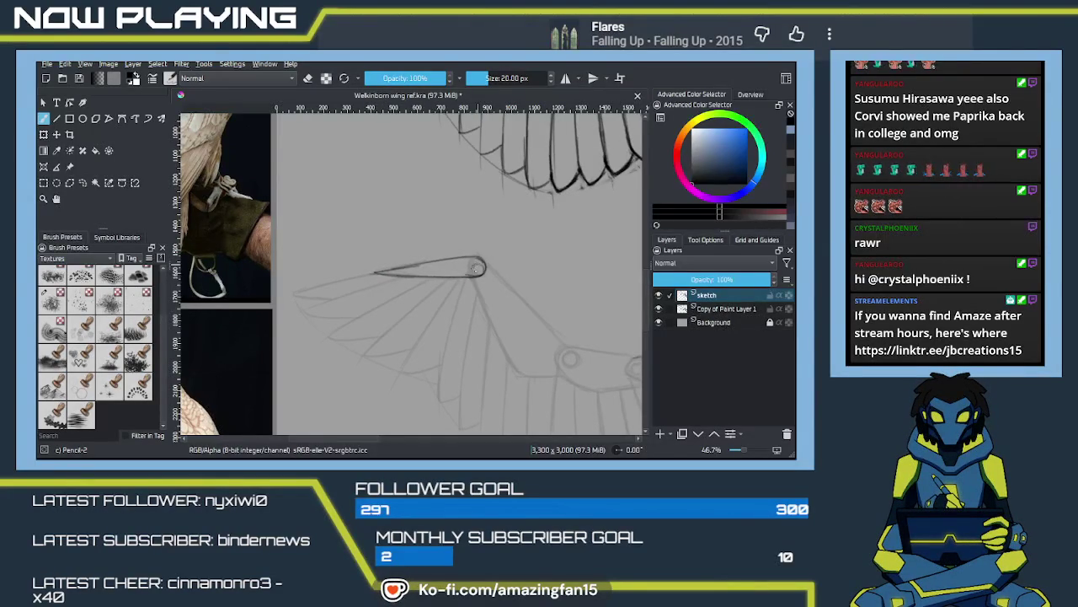
{"action": "mouse_move", "coordinate": [472, 287]}
{"action": "left_mouse_down"}
{"action": "mouse_move", "coordinate": [389, 260]}
{"action": "mouse_move", "coordinate": [413, 336]}
{"action": "left_mouse_up"}
{"action": "key", "text": "ctrl+z"}
{"action": "left_click_drag", "start_coordinate": [389, 253], "coordinate": [425, 341]}
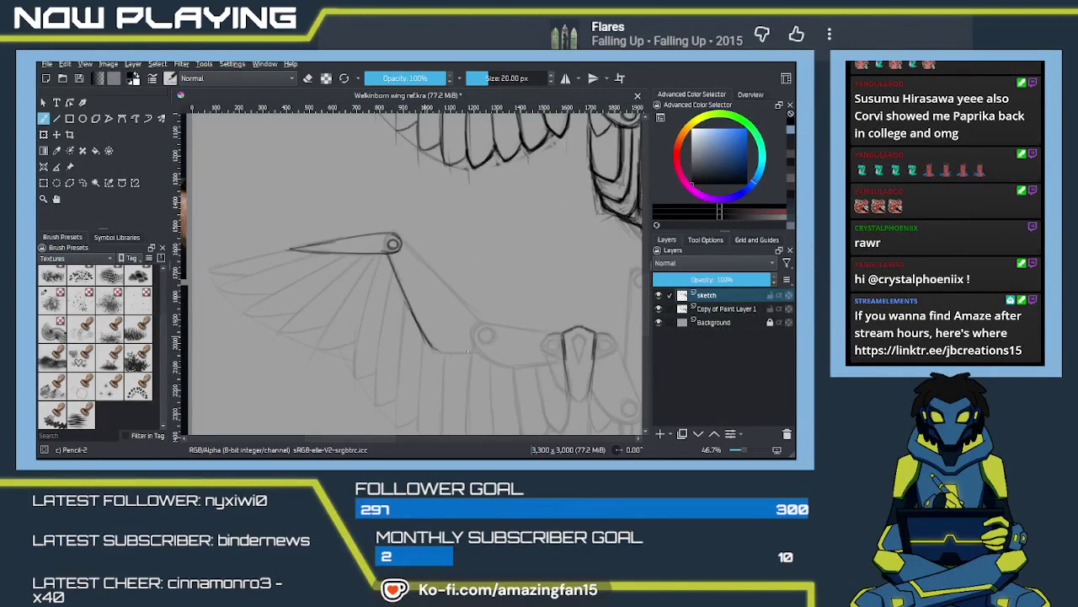
{"action": "mouse_move", "coordinate": [431, 349]}
{"action": "left_mouse_down"}
{"action": "mouse_move", "coordinate": [486, 344]}
{"action": "mouse_move", "coordinate": [460, 352]}
{"action": "left_mouse_up"}
Step: Trace the arm's second edge and connect the lower joint to the central body piece
{"action": "left_click_drag", "start_coordinate": [401, 243], "coordinate": [495, 337]}
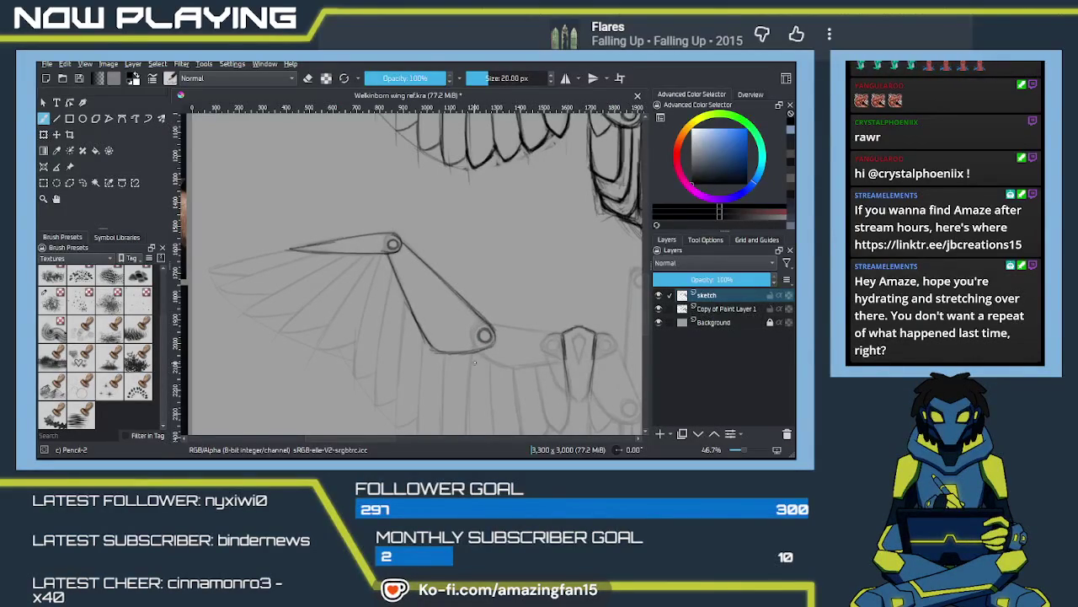
{"action": "mouse_move", "coordinate": [510, 350]}
{"action": "left_mouse_down"}
{"action": "mouse_move", "coordinate": [484, 295]}
{"action": "mouse_move", "coordinate": [533, 274]}
{"action": "left_mouse_up"}
{"action": "left_click_drag", "start_coordinate": [456, 296], "coordinate": [484, 311]}
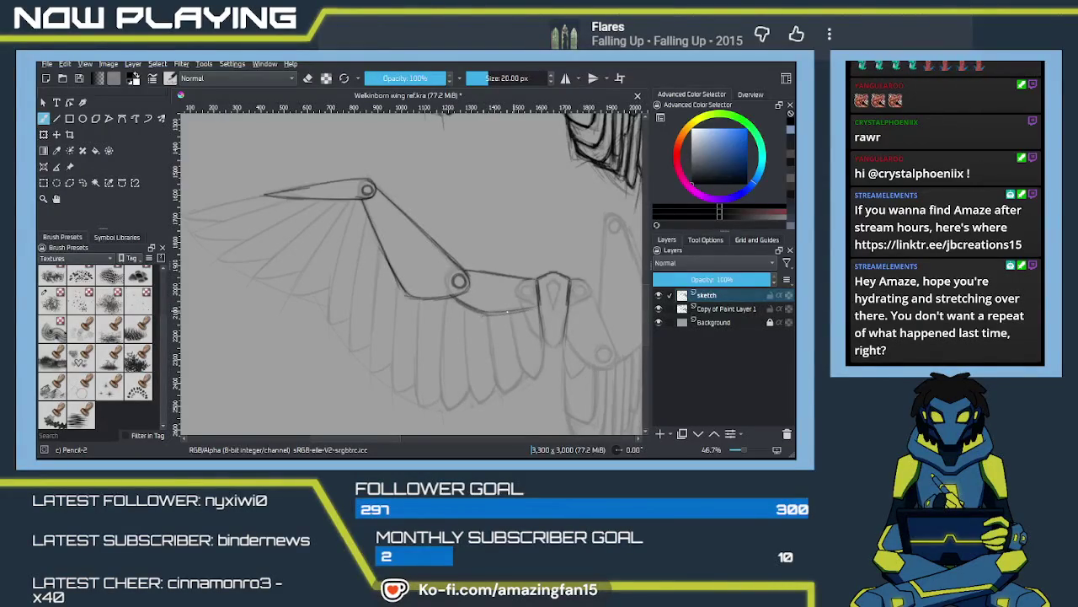
{"action": "left_click_drag", "start_coordinate": [512, 310], "coordinate": [536, 308]}
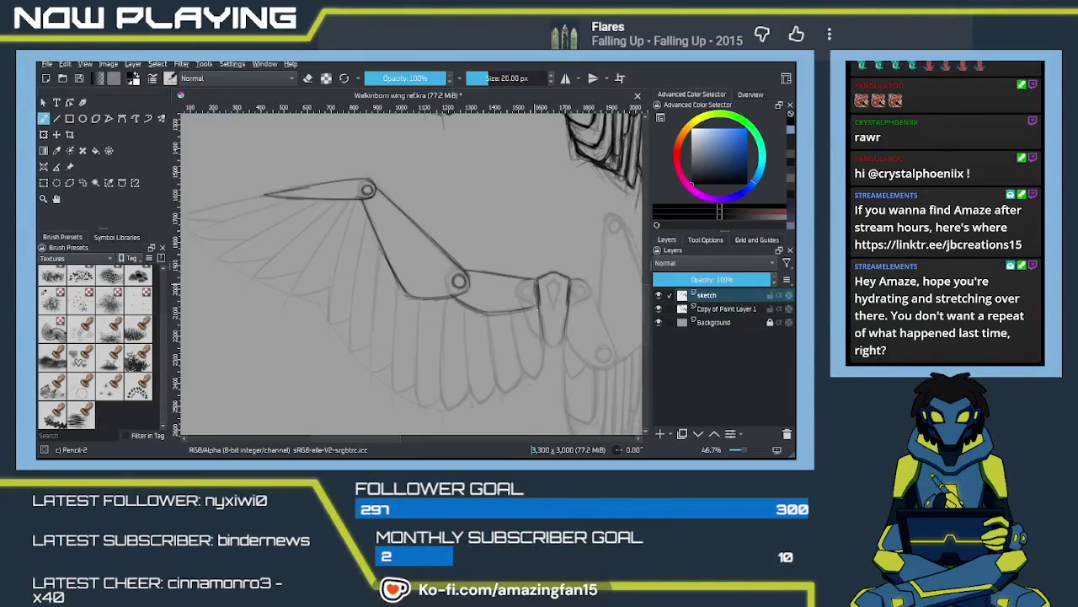
{"action": "mouse_move", "coordinate": [439, 325]}
{"action": "left_mouse_down"}
{"action": "mouse_move", "coordinate": [484, 332]}
{"action": "mouse_move", "coordinate": [480, 341]}
{"action": "mouse_move", "coordinate": [499, 322]}
{"action": "mouse_move", "coordinate": [441, 330]}
{"action": "mouse_move", "coordinate": [299, 304]}
{"action": "mouse_move", "coordinate": [448, 308]}
{"action": "mouse_move", "coordinate": [408, 308]}
{"action": "mouse_move", "coordinate": [431, 323]}
{"action": "left_mouse_up"}
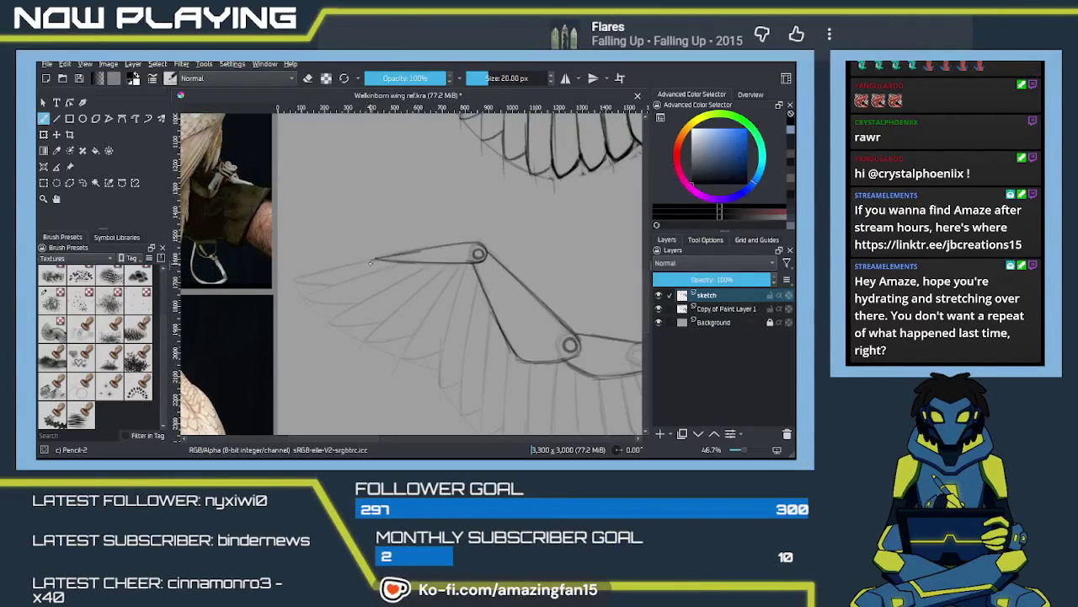
Step: Extend the leading edge left to the pointed tip and sketch a feather line beneath it
{"action": "left_click_drag", "start_coordinate": [371, 263], "coordinate": [295, 278]}
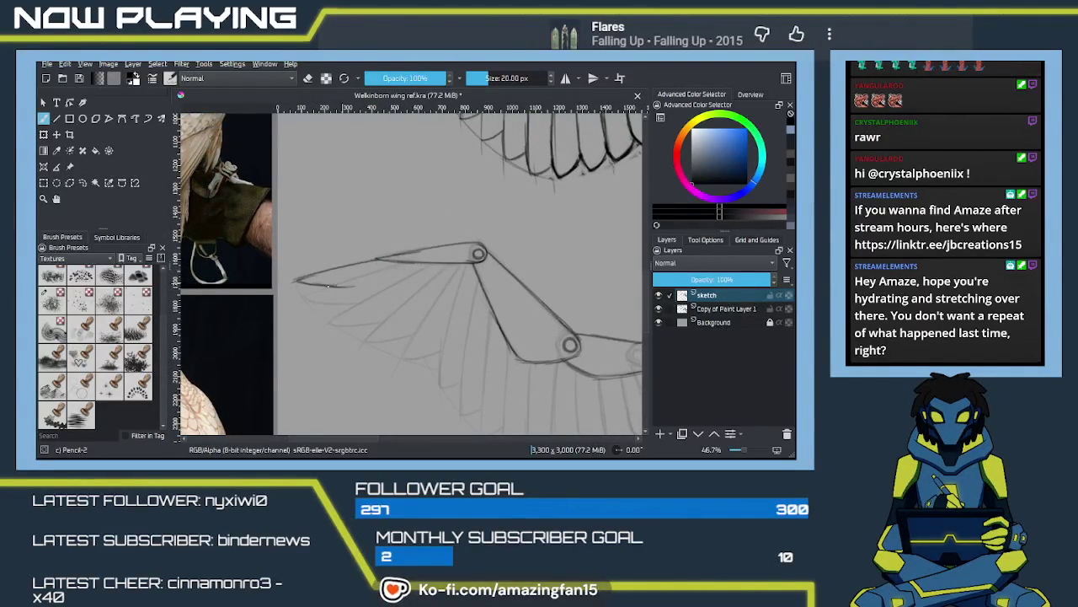
{"action": "left_click_drag", "start_coordinate": [296, 282], "coordinate": [347, 284]}
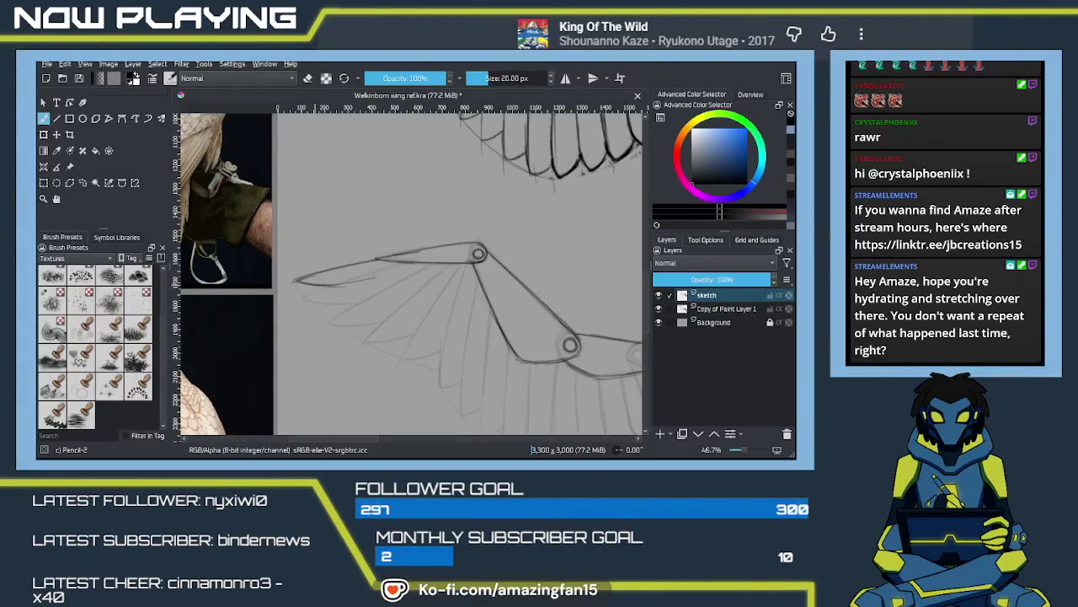
{"action": "key", "text": "ctrl+z"}
{"action": "mouse_move", "coordinate": [295, 281]}
{"action": "left_mouse_down"}
{"action": "mouse_move", "coordinate": [343, 283]}
{"action": "mouse_move", "coordinate": [433, 260]}
{"action": "left_mouse_up"}
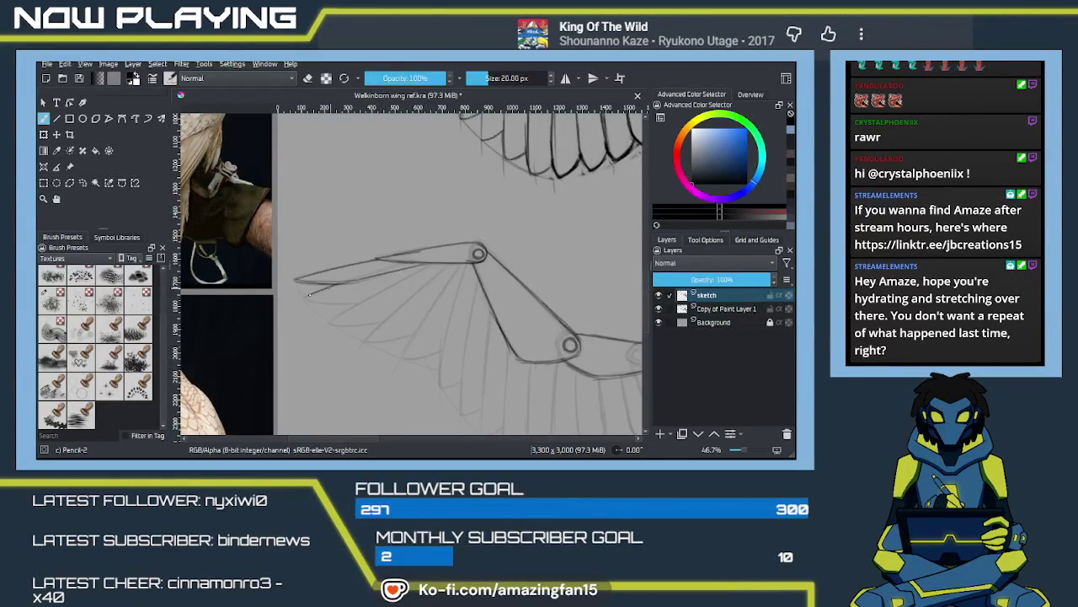
{"action": "left_click_drag", "start_coordinate": [308, 295], "coordinate": [362, 300]}
{"action": "key", "text": "ctrl+z"}
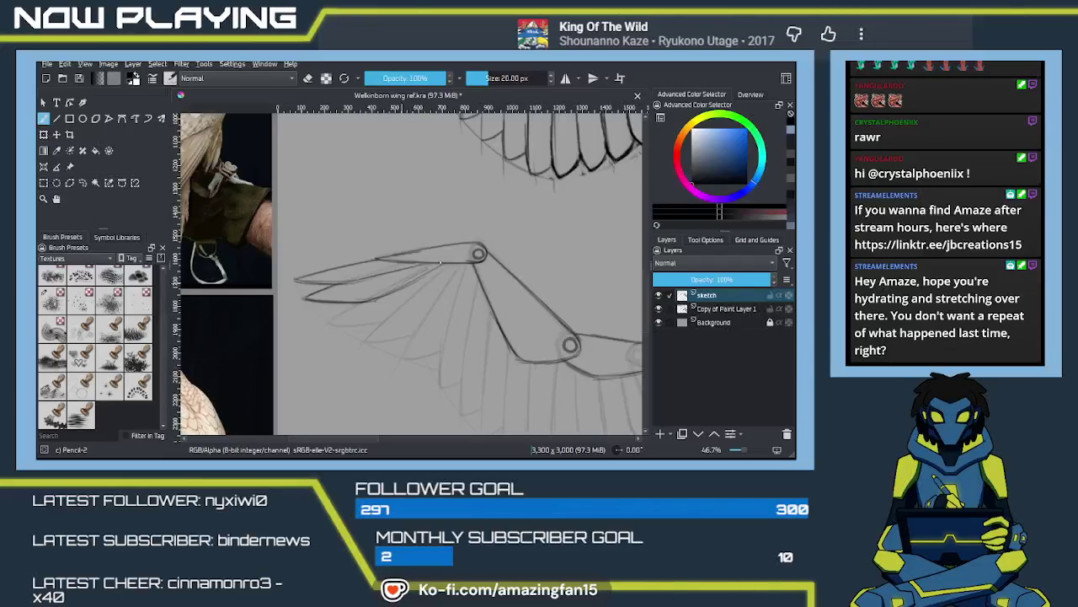
Step: Darken the wing's lower edge near the joint and outline a feather tip below it
{"action": "mouse_move", "coordinate": [383, 294]}
{"action": "left_mouse_down"}
{"action": "mouse_move", "coordinate": [436, 268]}
{"action": "mouse_move", "coordinate": [396, 291]}
{"action": "left_mouse_up"}
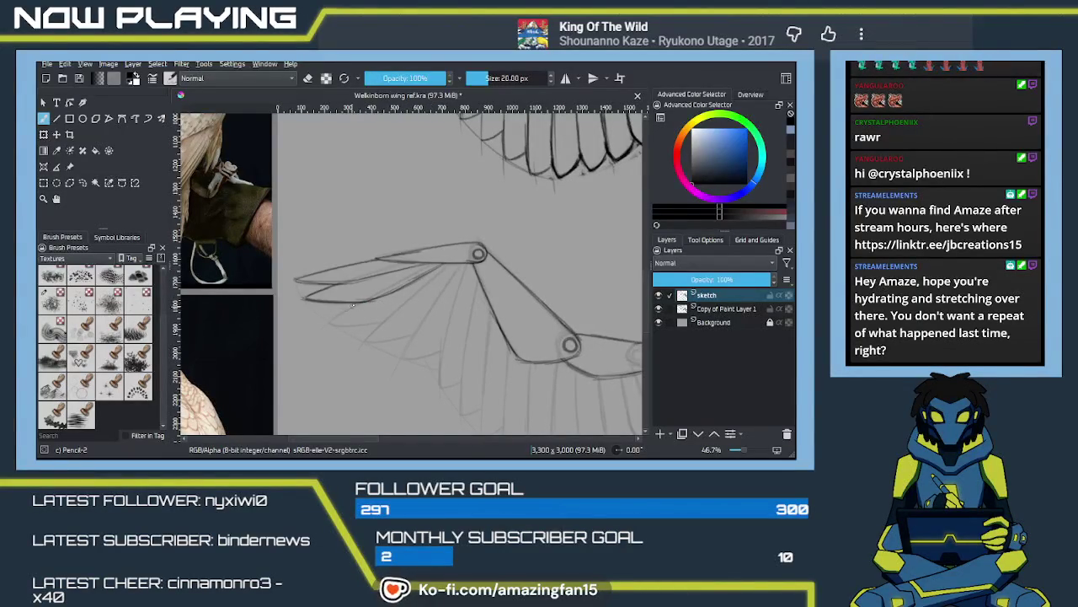
{"action": "left_click_drag", "start_coordinate": [337, 316], "coordinate": [361, 301]}
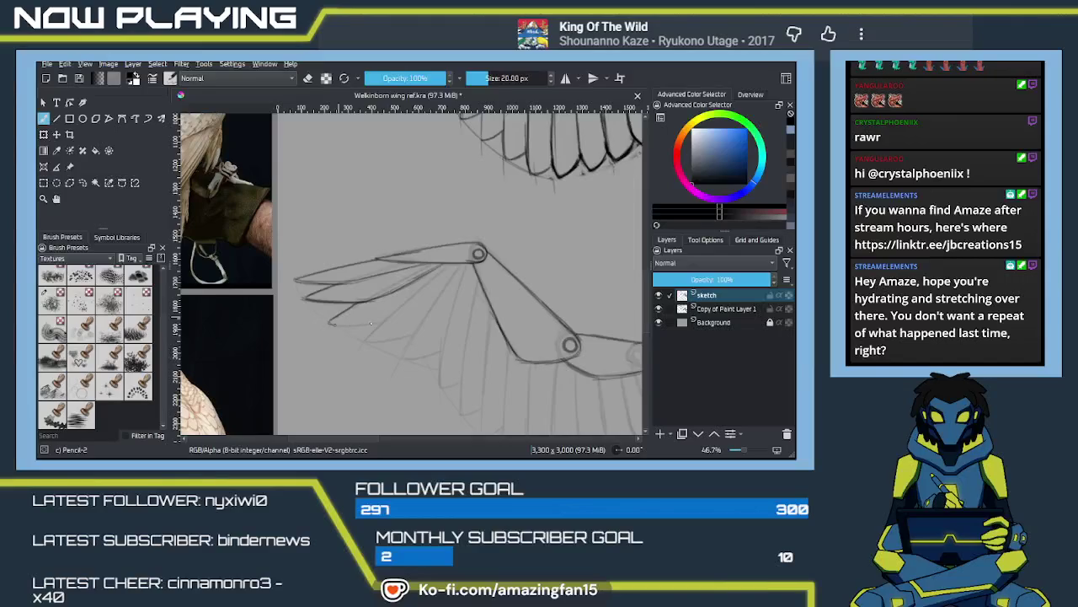
{"action": "mouse_move", "coordinate": [333, 324]}
{"action": "left_mouse_down"}
{"action": "mouse_move", "coordinate": [394, 318]}
{"action": "mouse_move", "coordinate": [383, 319]}
{"action": "left_mouse_up"}
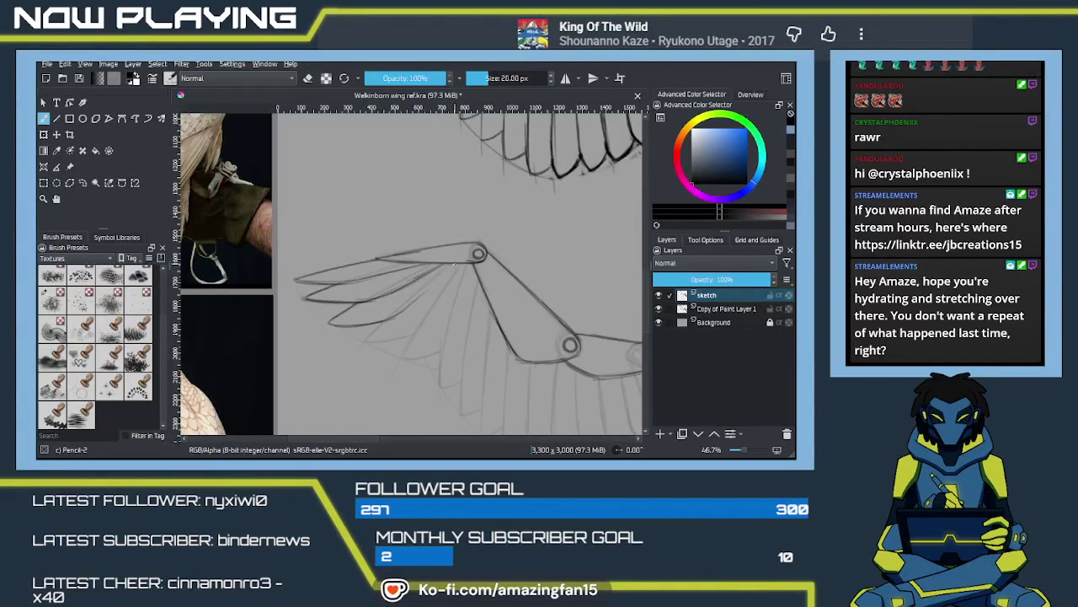
Step: Trace and reinforce feather lines running down-left from the upper joint
{"action": "left_click_drag", "start_coordinate": [451, 268], "coordinate": [387, 322]}
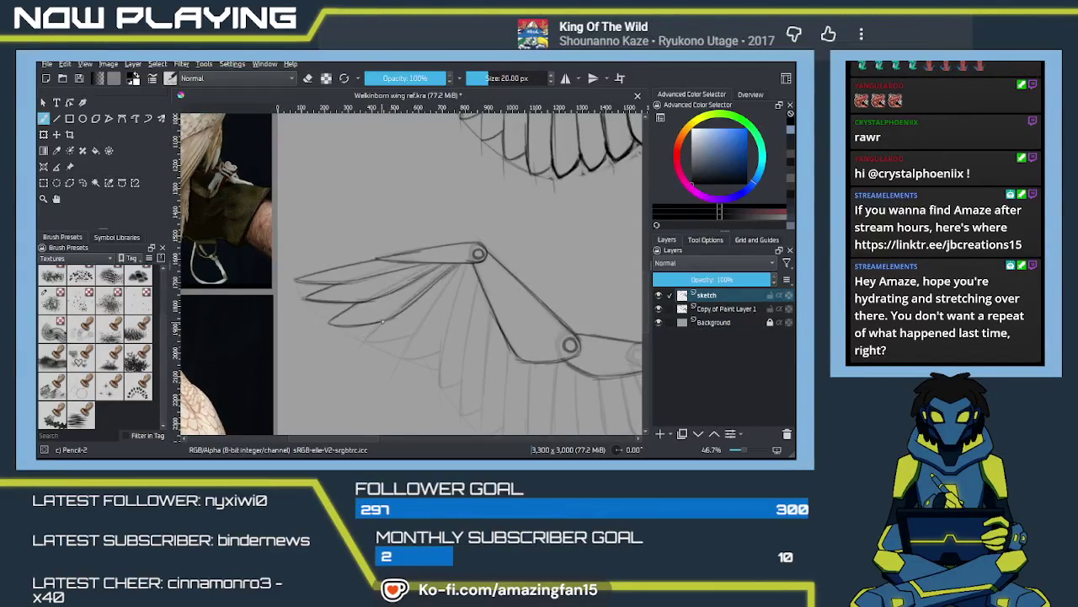
{"action": "mouse_move", "coordinate": [382, 323]}
{"action": "left_mouse_down"}
{"action": "mouse_move", "coordinate": [359, 342]}
{"action": "mouse_move", "coordinate": [415, 335]}
{"action": "left_mouse_up"}
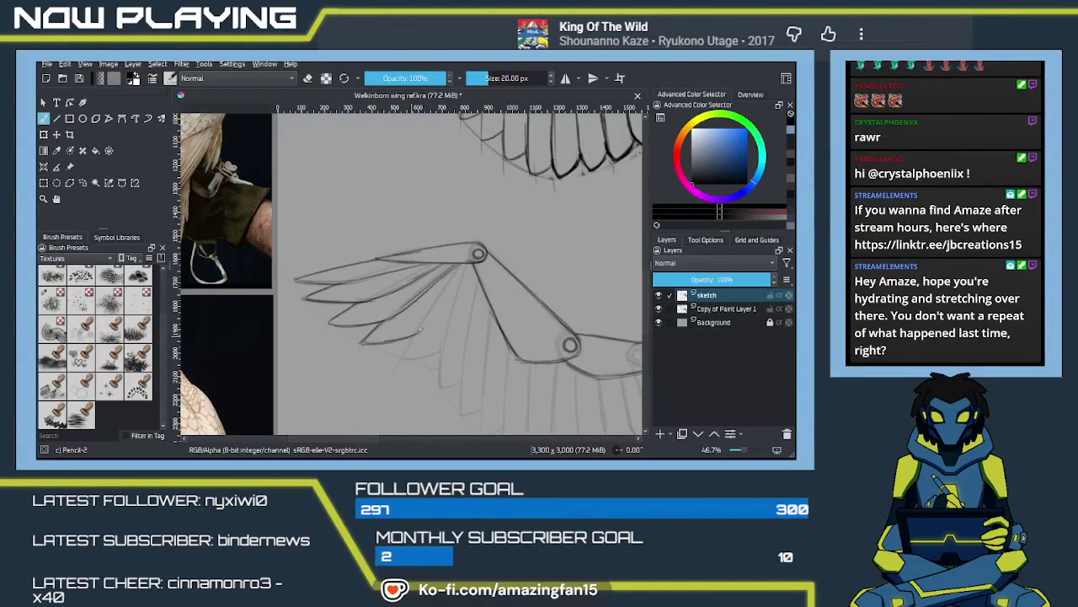
{"action": "left_click_drag", "start_coordinate": [462, 268], "coordinate": [428, 322]}
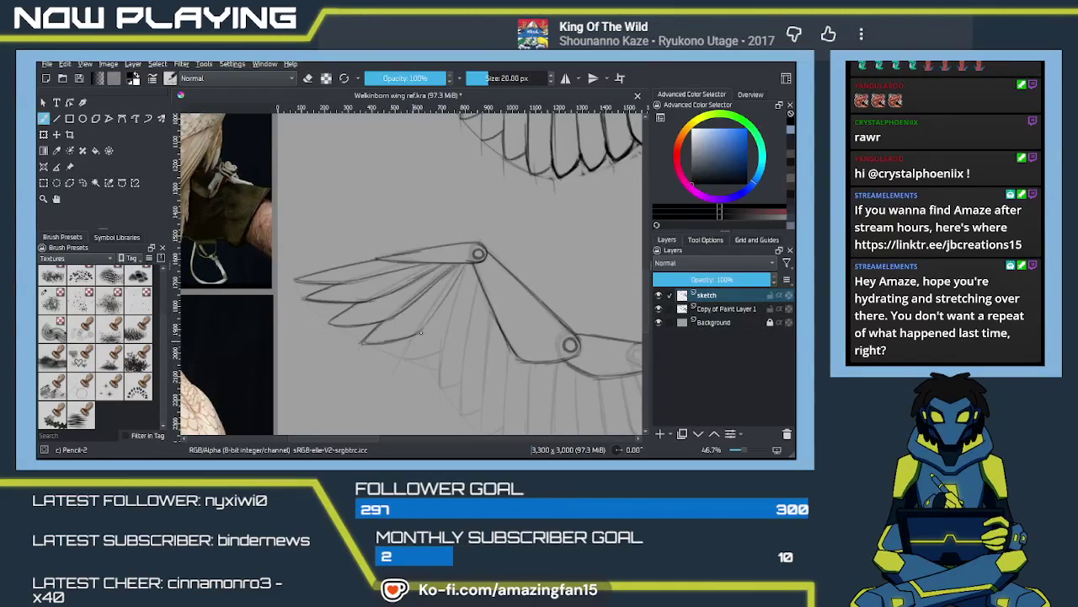
{"action": "left_click_drag", "start_coordinate": [466, 265], "coordinate": [427, 325]}
{"action": "left_click_drag", "start_coordinate": [467, 265], "coordinate": [432, 319]}
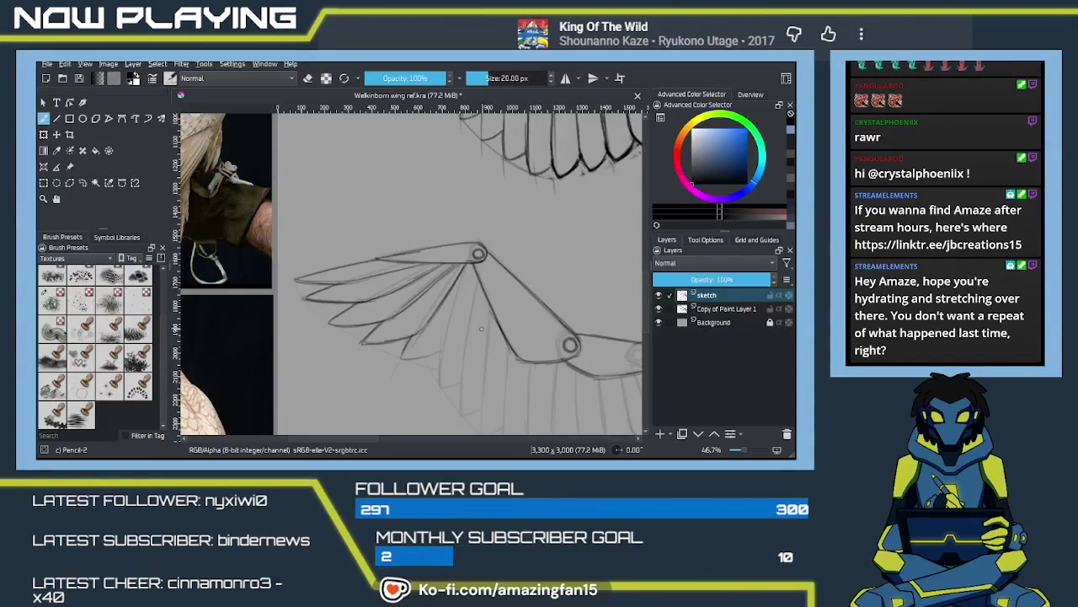
{"action": "scroll", "coordinate": [481, 328], "scroll_direction": "up", "scroll_amount": 2}
Step: Add strokes between the lower feathers and redraw a feather line from the upper joint
{"action": "scroll", "coordinate": [463, 337], "scroll_direction": "down", "scroll_amount": 2}
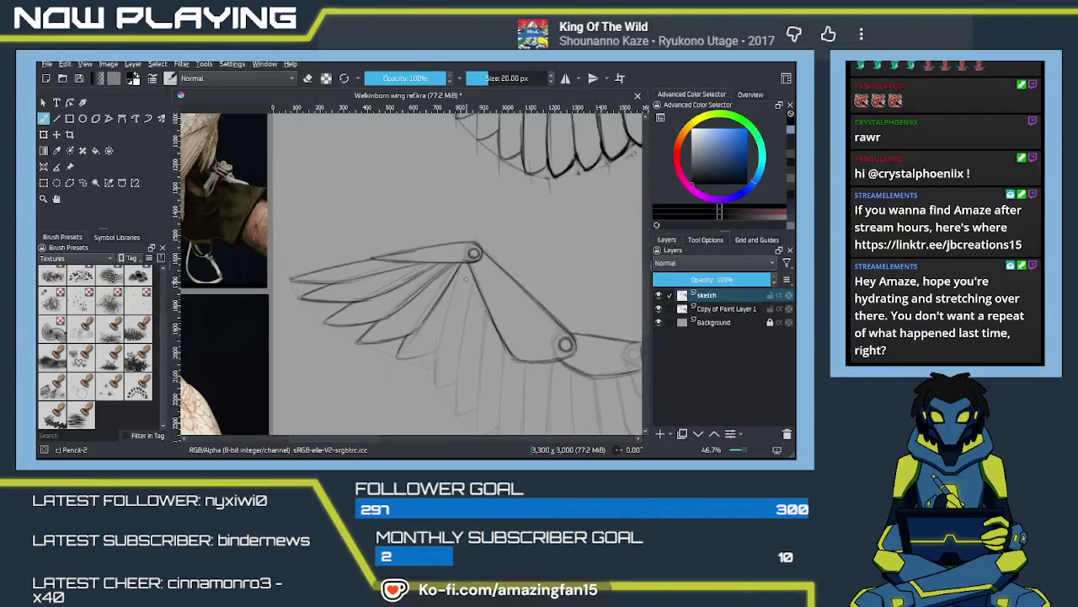
{"action": "left_click_drag", "start_coordinate": [404, 334], "coordinate": [393, 358]}
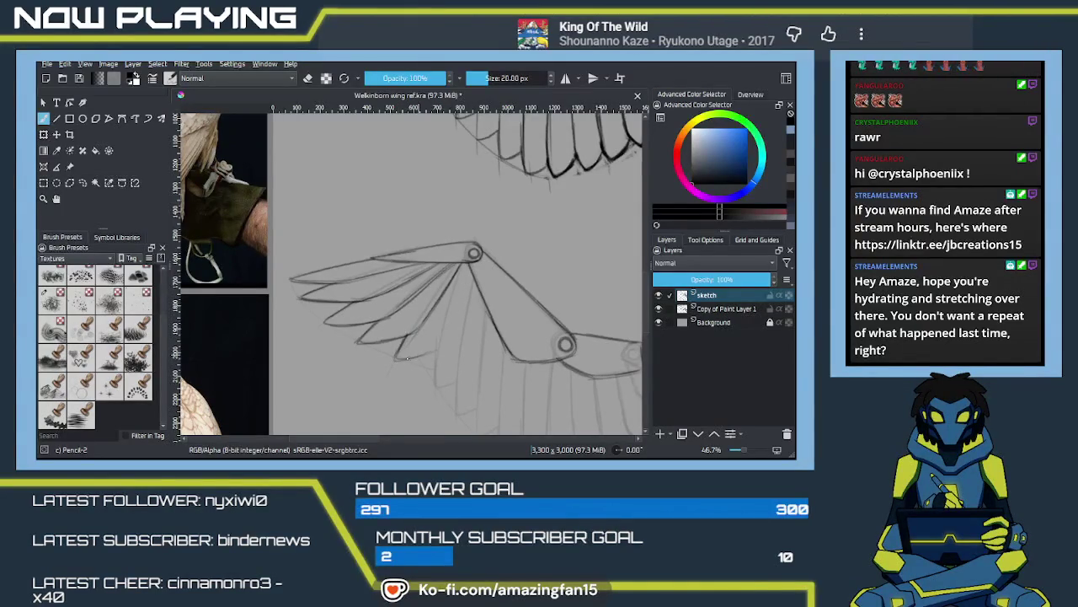
{"action": "left_click_drag", "start_coordinate": [398, 358], "coordinate": [438, 349]}
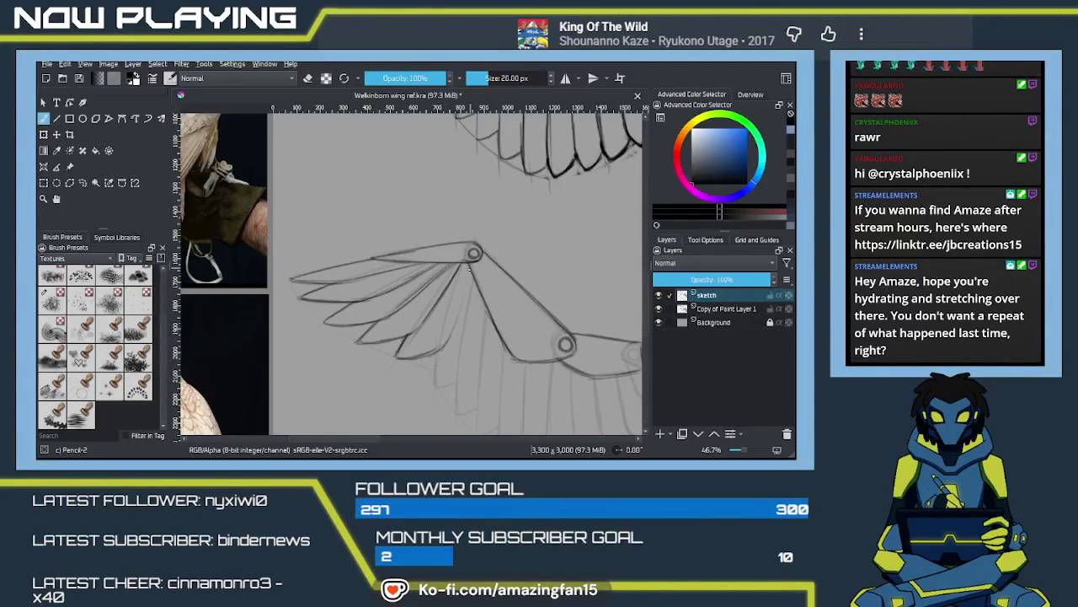
{"action": "left_click_drag", "start_coordinate": [440, 353], "coordinate": [469, 283]}
{"action": "key", "text": "ctrl+z"}
{"action": "mouse_move", "coordinate": [444, 343]}
{"action": "left_mouse_down"}
{"action": "mouse_move", "coordinate": [473, 263]}
{"action": "mouse_move", "coordinate": [441, 350]}
{"action": "left_mouse_up"}
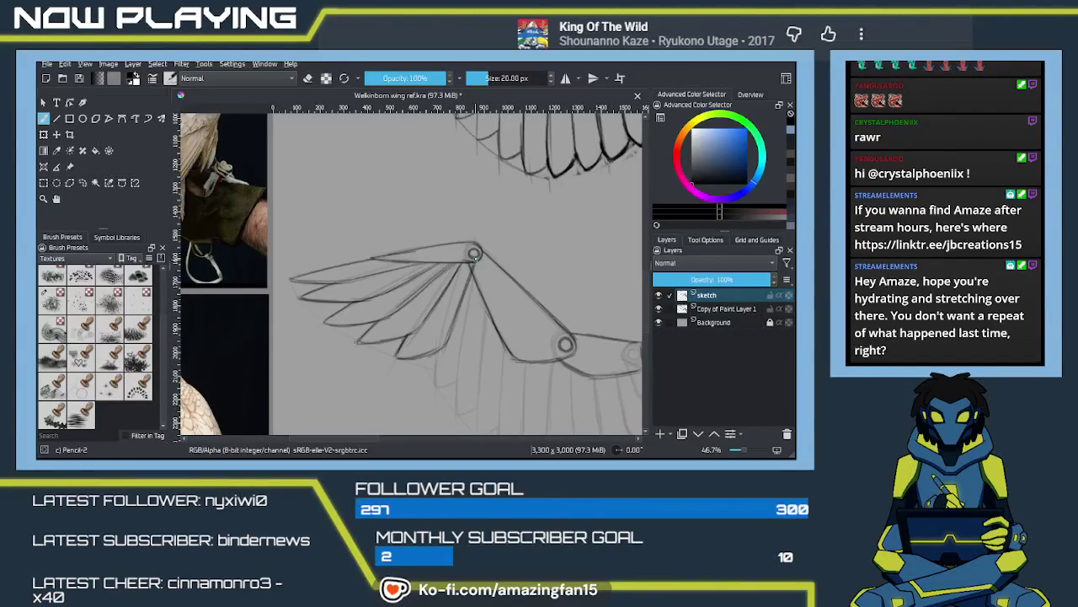
{"action": "key", "text": "ctrl+z"}
{"action": "key", "text": "ctrl+z"}
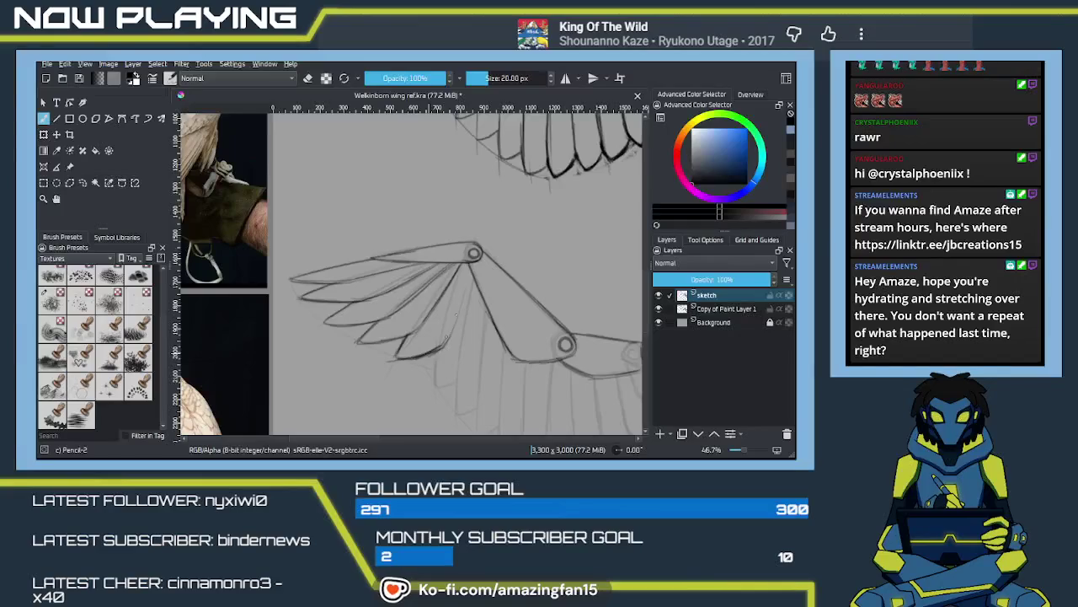
{"action": "mouse_move", "coordinate": [470, 267]}
{"action": "left_mouse_down"}
{"action": "mouse_move", "coordinate": [442, 343]}
{"action": "mouse_move", "coordinate": [447, 320]}
{"action": "left_mouse_up"}
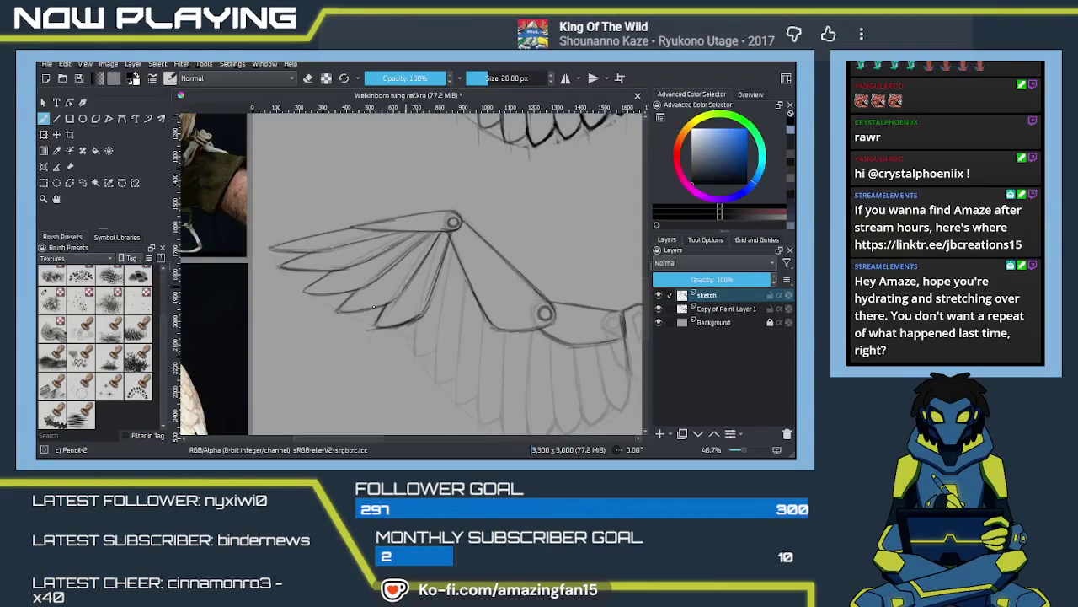
Step: Zoom in and redraw the feather edge below the tip in darker pencil
{"action": "scroll", "coordinate": [374, 307], "scroll_direction": "up", "scroll_amount": 1}
{"action": "scroll", "coordinate": [374, 308], "scroll_direction": "up", "scroll_amount": 1}
{"action": "scroll", "coordinate": [412, 309], "scroll_direction": "down", "scroll_amount": 1}
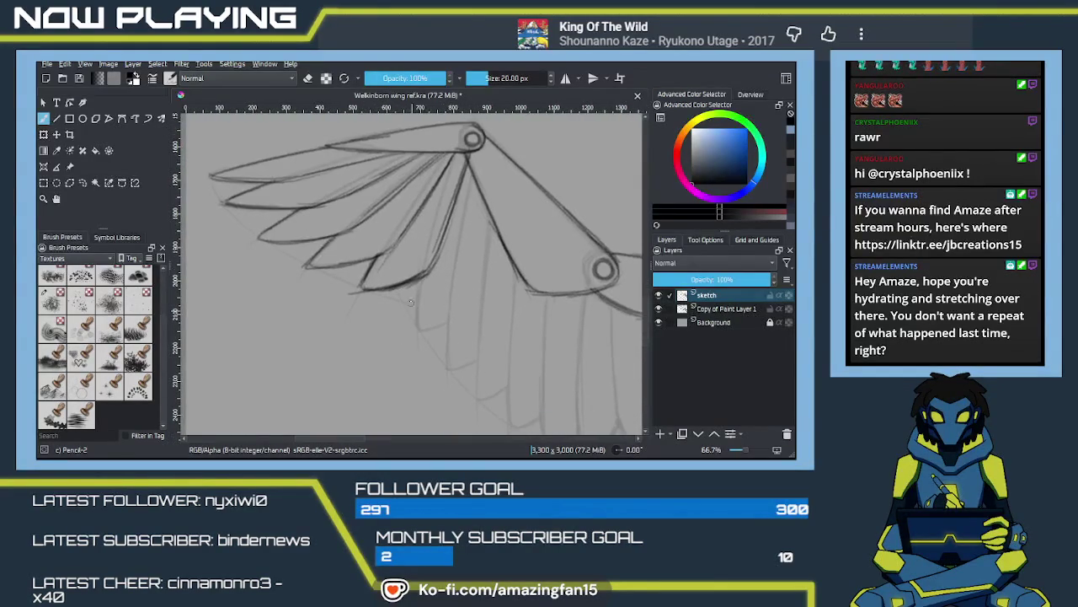
{"action": "left_click_drag", "start_coordinate": [419, 277], "coordinate": [417, 332]}
{"action": "key", "text": "ctrl+z"}
{"action": "left_click_drag", "start_coordinate": [418, 271], "coordinate": [415, 331]}
{"action": "key", "text": "ctrl+z"}
{"action": "mouse_move", "coordinate": [419, 284]}
{"action": "left_mouse_down"}
{"action": "mouse_move", "coordinate": [416, 330]}
{"action": "mouse_move", "coordinate": [449, 313]}
{"action": "left_mouse_up"}
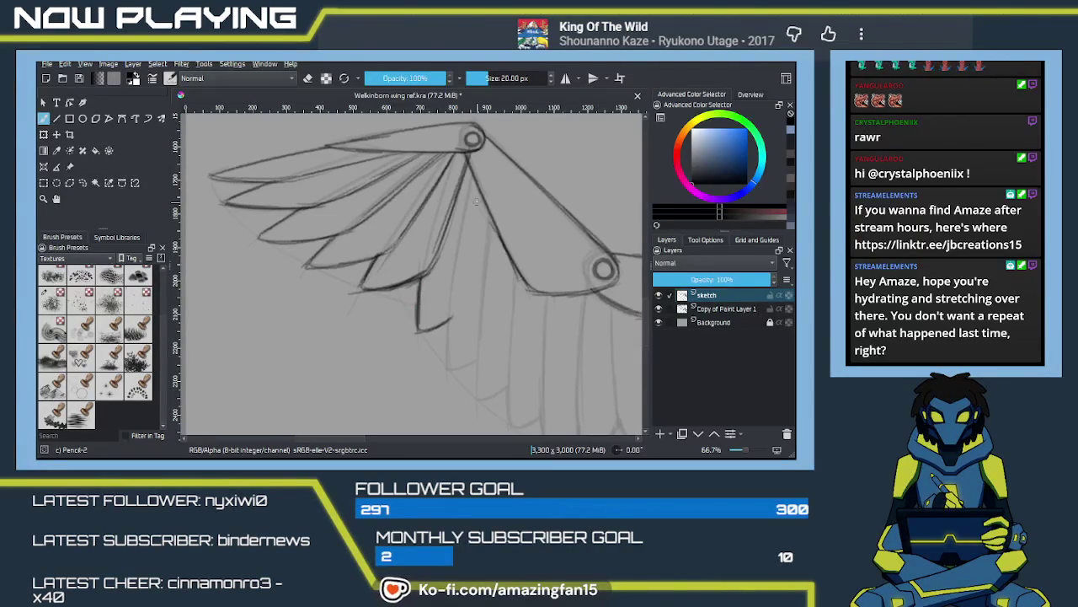
Step: Trace a long feather edge down the wing, extending its tip further down
{"action": "left_click_drag", "start_coordinate": [476, 189], "coordinate": [461, 284]}
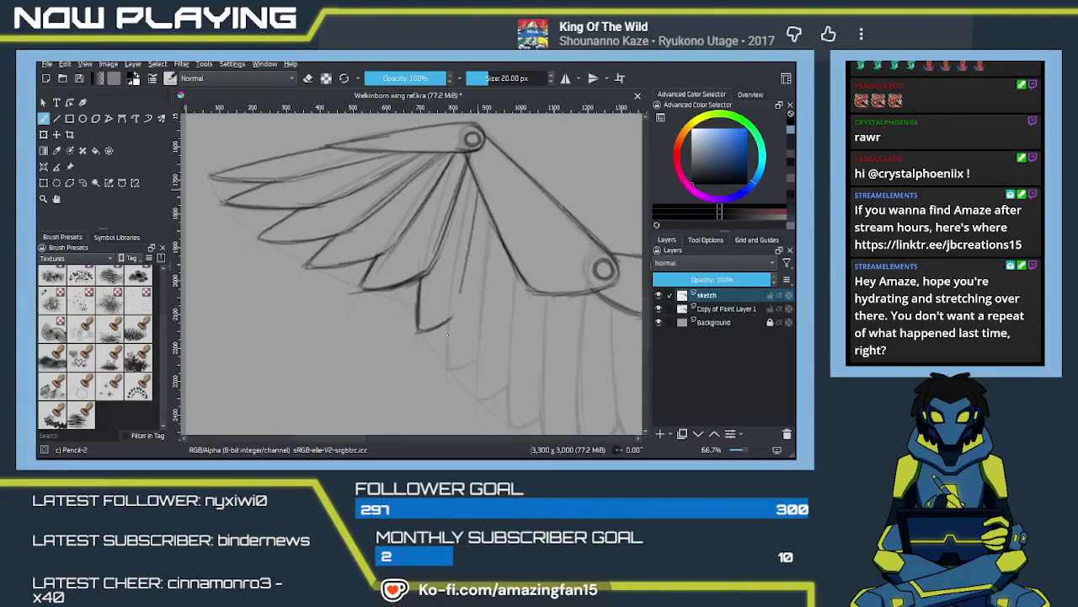
{"action": "key", "text": "ctrl+z"}
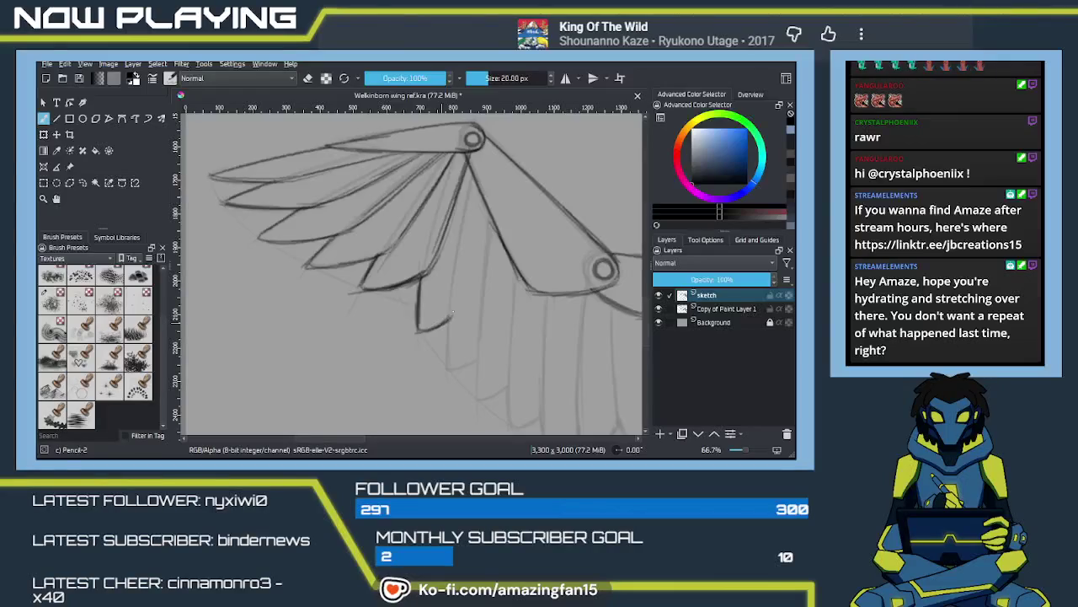
{"action": "left_click_drag", "start_coordinate": [449, 318], "coordinate": [475, 211]}
{"action": "mouse_move", "coordinate": [467, 258]}
{"action": "left_mouse_down"}
{"action": "mouse_move", "coordinate": [474, 221]}
{"action": "mouse_move", "coordinate": [469, 255]}
{"action": "left_mouse_up"}
{"action": "left_click_drag", "start_coordinate": [480, 191], "coordinate": [476, 216]}
{"action": "left_click_drag", "start_coordinate": [460, 295], "coordinate": [445, 371]}
{"action": "left_click_drag", "start_coordinate": [447, 327], "coordinate": [446, 369]}
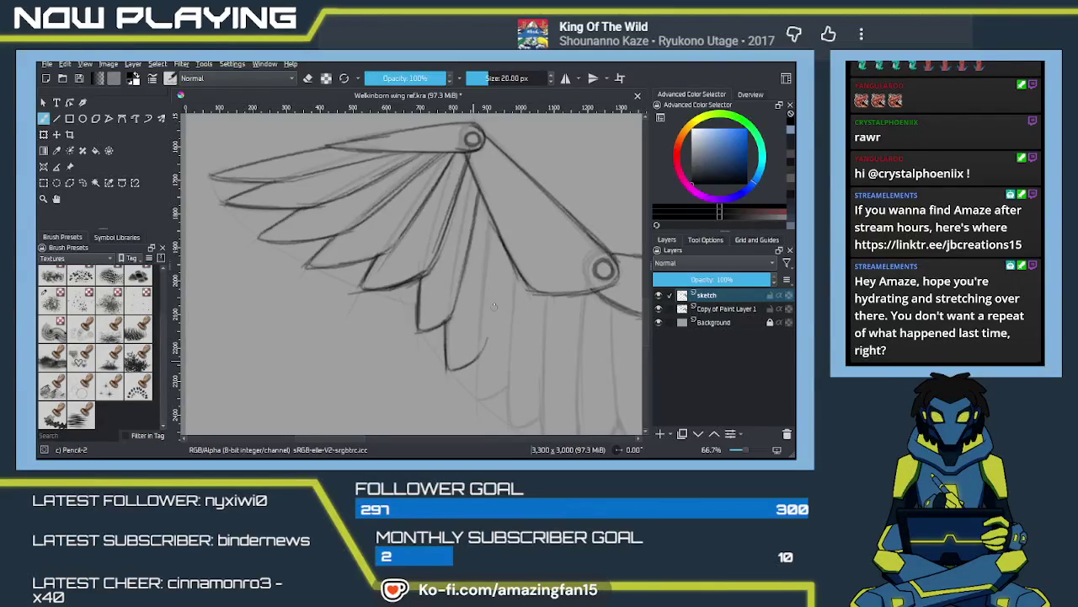
Step: Attempt the right edge of the next feather, undoing the unwanted strokes
{"action": "mouse_move", "coordinate": [487, 339]}
{"action": "left_mouse_down"}
{"action": "mouse_move", "coordinate": [496, 226]}
{"action": "mouse_move", "coordinate": [495, 257]}
{"action": "left_mouse_up"}
{"action": "key", "text": "ctrl+z"}
{"action": "mouse_move", "coordinate": [484, 342]}
{"action": "left_mouse_down"}
{"action": "mouse_move", "coordinate": [499, 232]}
{"action": "mouse_move", "coordinate": [480, 348]}
{"action": "mouse_move", "coordinate": [476, 274]}
{"action": "mouse_move", "coordinate": [470, 327]}
{"action": "left_mouse_up"}
{"action": "key", "text": "ctrl+z"}
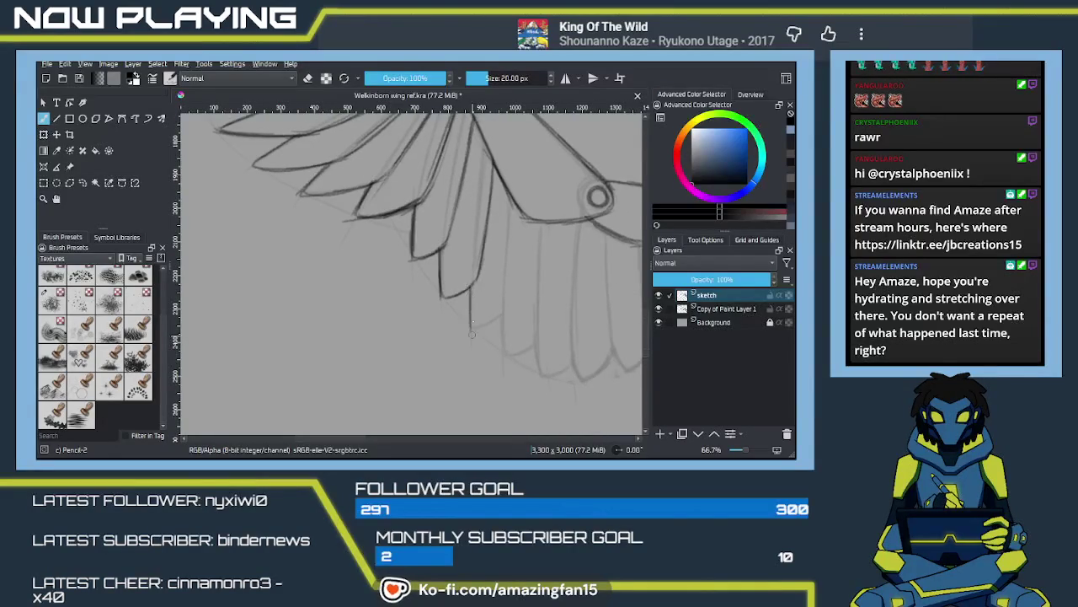
Step: Lengthen a short feather stroke and redraw that feather's right edge darker
{"action": "mouse_move", "coordinate": [469, 288]}
{"action": "left_mouse_down"}
{"action": "mouse_move", "coordinate": [471, 325]}
{"action": "mouse_move", "coordinate": [495, 318]}
{"action": "left_mouse_up"}
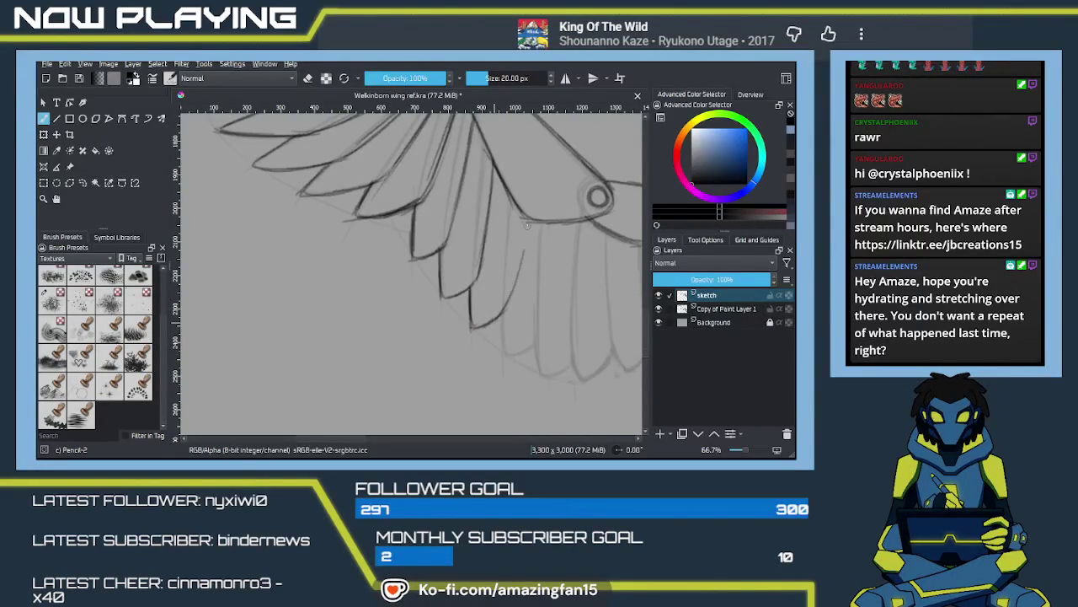
{"action": "left_click_drag", "start_coordinate": [517, 237], "coordinate": [504, 301]}
{"action": "key", "text": "ctrl+z"}
{"action": "left_click_drag", "start_coordinate": [522, 218], "coordinate": [502, 322]}
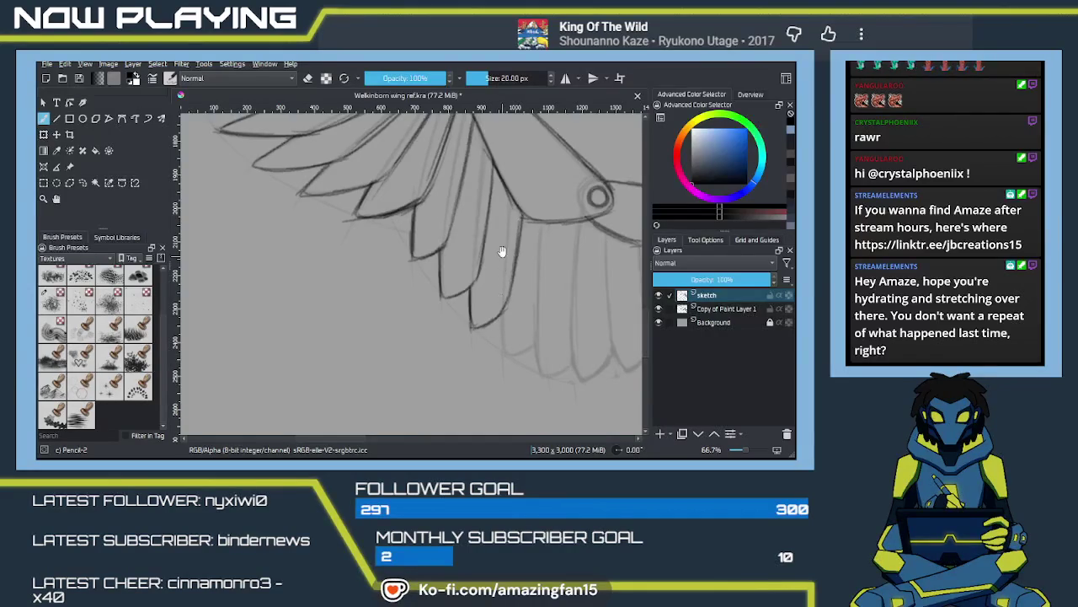
Step: Trace the next feather edge down to its rounded tip
{"action": "scroll", "coordinate": [506, 253], "scroll_direction": "up", "scroll_amount": 5}
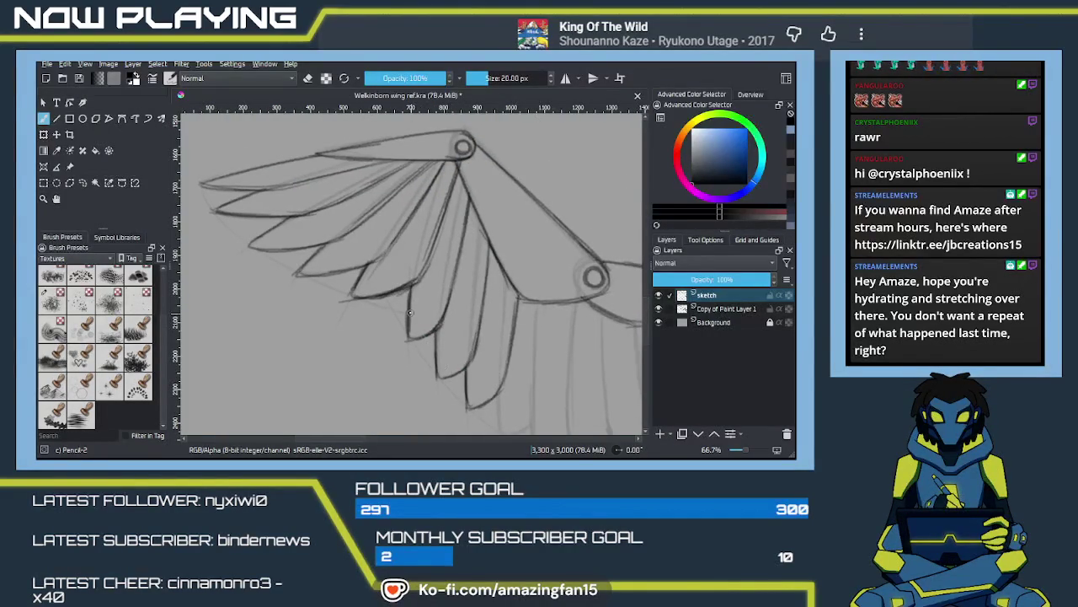
{"action": "left_click_drag", "start_coordinate": [485, 351], "coordinate": [446, 277]}
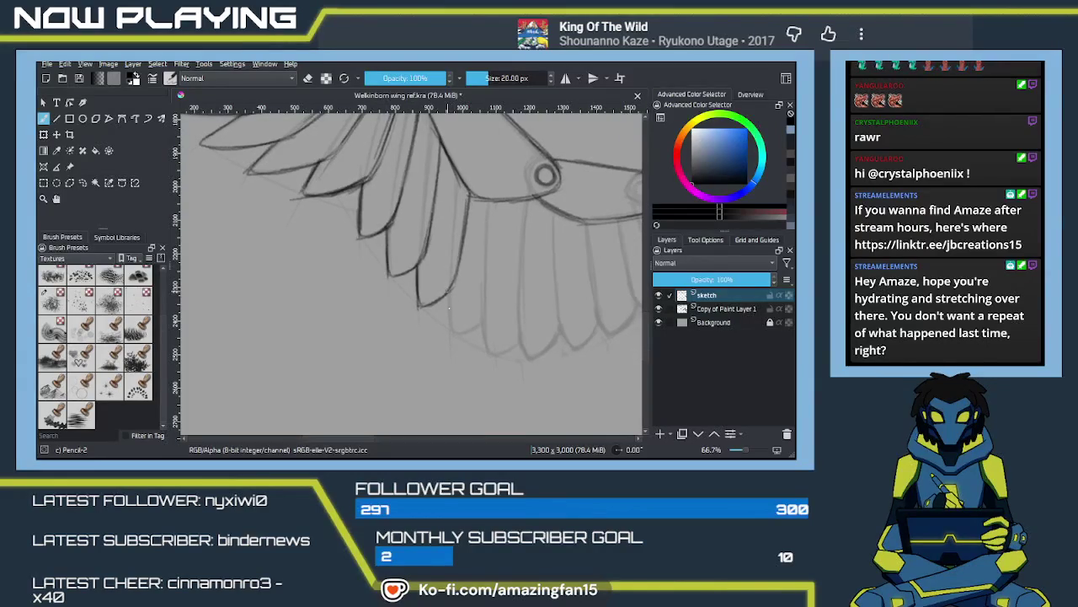
{"action": "mouse_move", "coordinate": [448, 292]}
{"action": "left_mouse_down"}
{"action": "mouse_move", "coordinate": [465, 332]}
{"action": "mouse_move", "coordinate": [491, 301]}
{"action": "left_mouse_up"}
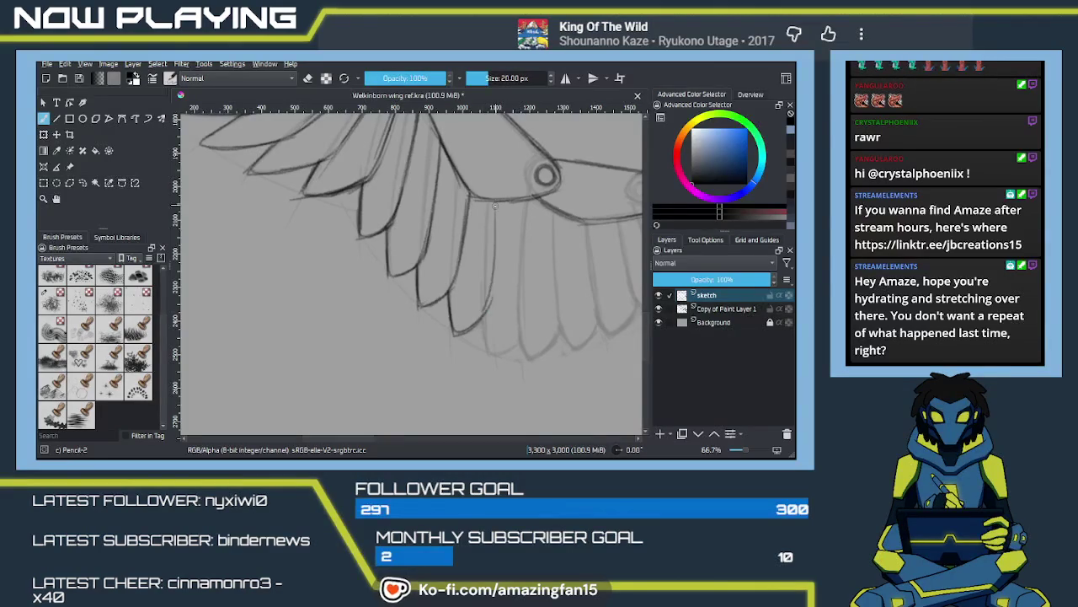
{"action": "left_click_drag", "start_coordinate": [497, 206], "coordinate": [486, 315]}
{"action": "key", "text": "ctrl+z"}
{"action": "left_click_drag", "start_coordinate": [498, 202], "coordinate": [487, 310]}
{"action": "mouse_move", "coordinate": [500, 231]}
{"action": "left_mouse_down"}
{"action": "mouse_move", "coordinate": [487, 353]}
{"action": "mouse_move", "coordinate": [504, 353]}
{"action": "left_mouse_up"}
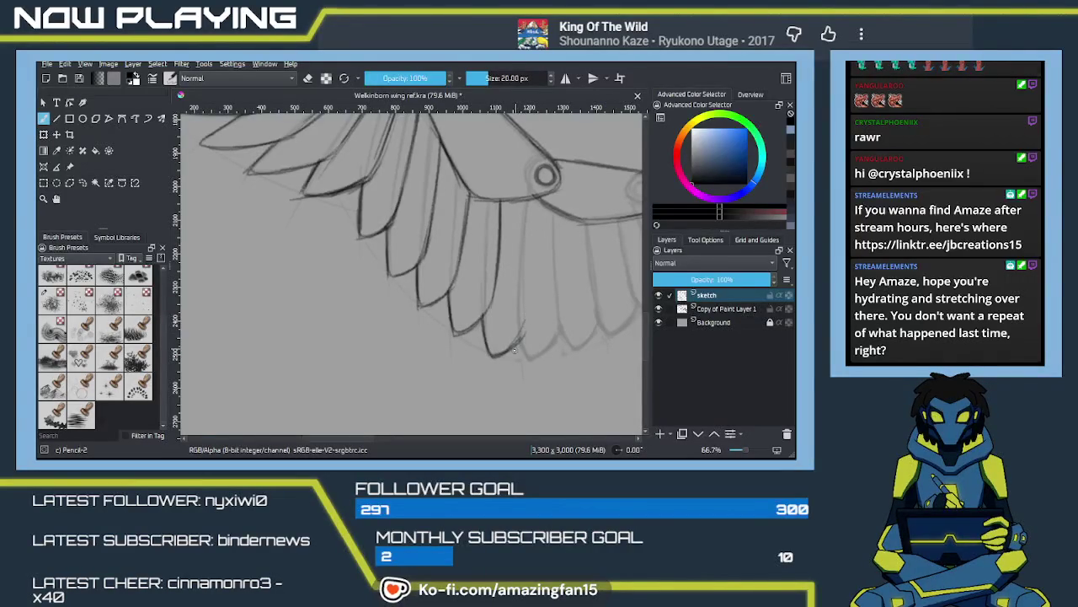
{"action": "left_click_drag", "start_coordinate": [506, 352], "coordinate": [531, 331]}
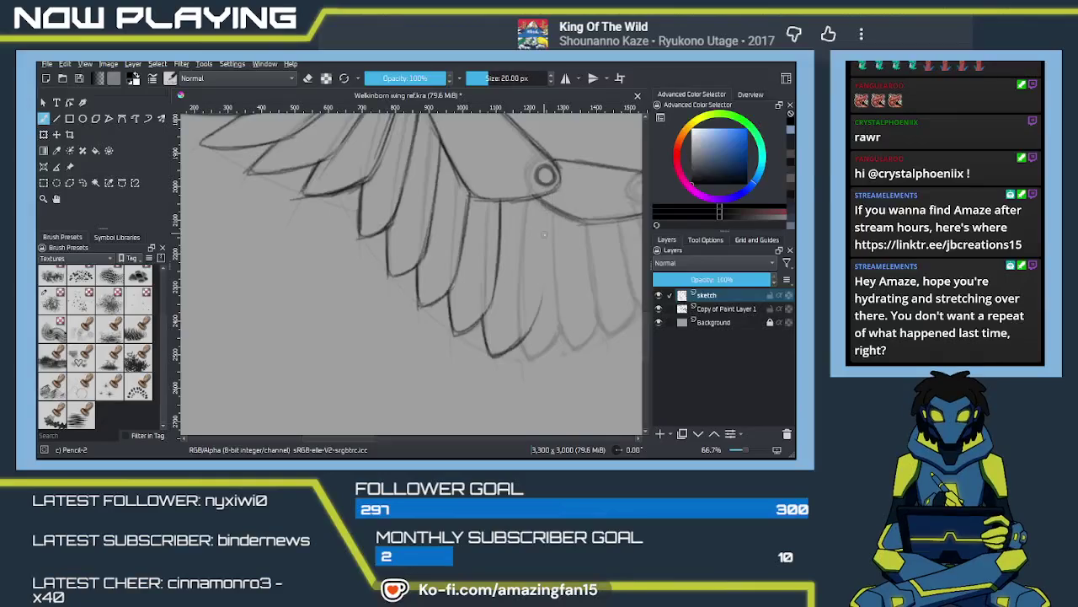
Step: Redraw further feather edges and curve a tip toward the neighbouring feather
{"action": "left_click_drag", "start_coordinate": [551, 188], "coordinate": [540, 323]}
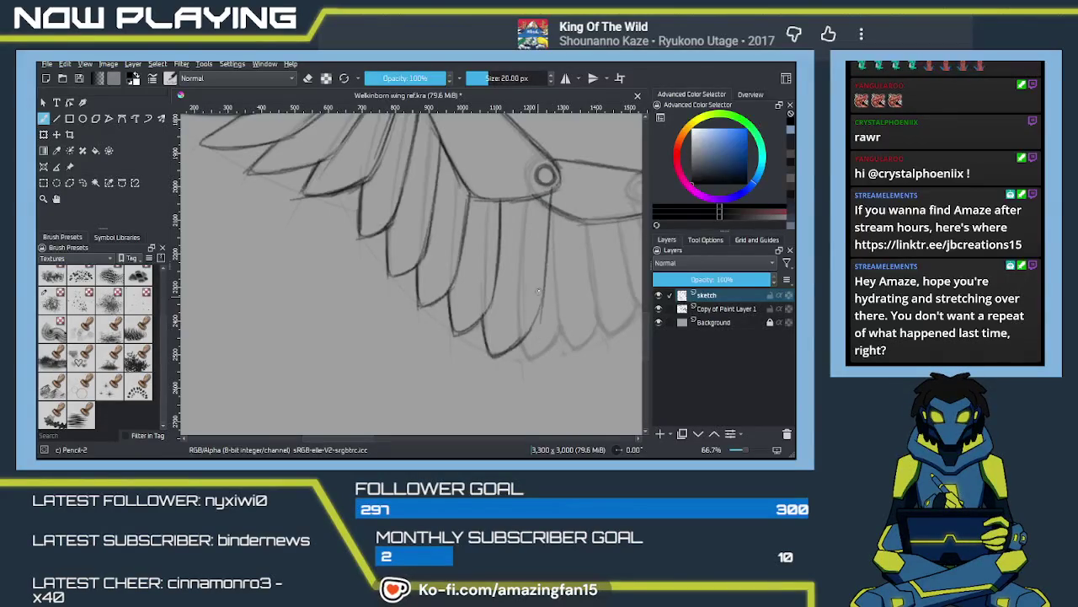
{"action": "left_click_drag", "start_coordinate": [550, 190], "coordinate": [533, 319]}
{"action": "left_click_drag", "start_coordinate": [548, 190], "coordinate": [539, 291]}
{"action": "key", "text": "ctrl+z"}
{"action": "key", "text": "ctrl+z"}
{"action": "key", "text": "ctrl+z"}
{"action": "key", "text": "ctrl+z"}
{"action": "key", "text": "ctrl+z"}
{"action": "key", "text": "ctrl+z"}
{"action": "key", "text": "ctrl+z"}
{"action": "left_click_drag", "start_coordinate": [506, 206], "coordinate": [490, 293]}
{"action": "left_click_drag", "start_coordinate": [506, 204], "coordinate": [482, 314]}
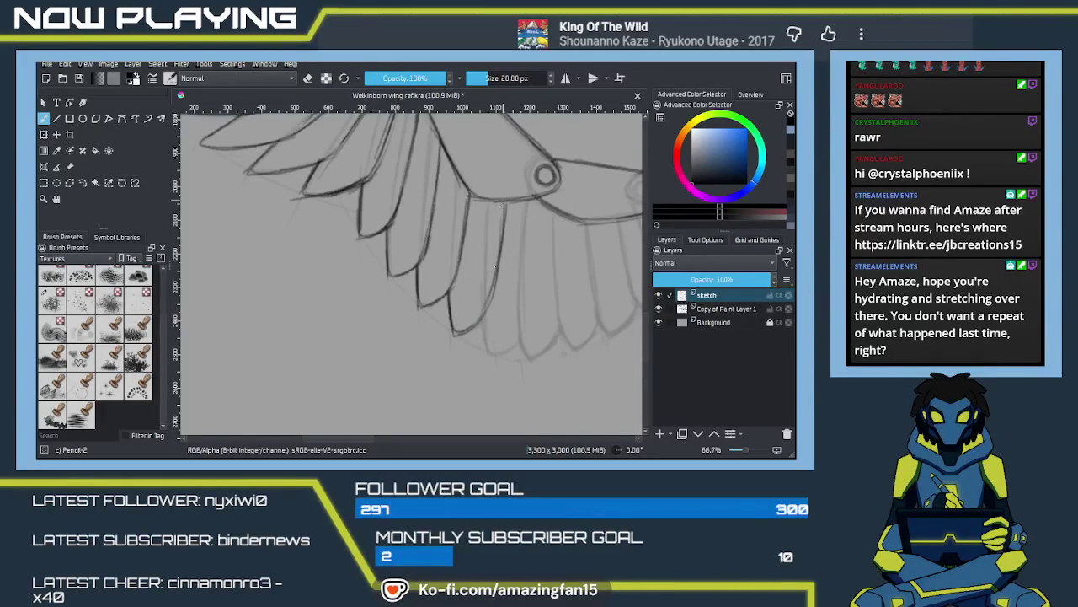
{"action": "mouse_move", "coordinate": [470, 194]}
{"action": "left_mouse_down"}
{"action": "mouse_move", "coordinate": [453, 293]}
{"action": "mouse_move", "coordinate": [461, 257]}
{"action": "left_mouse_up"}
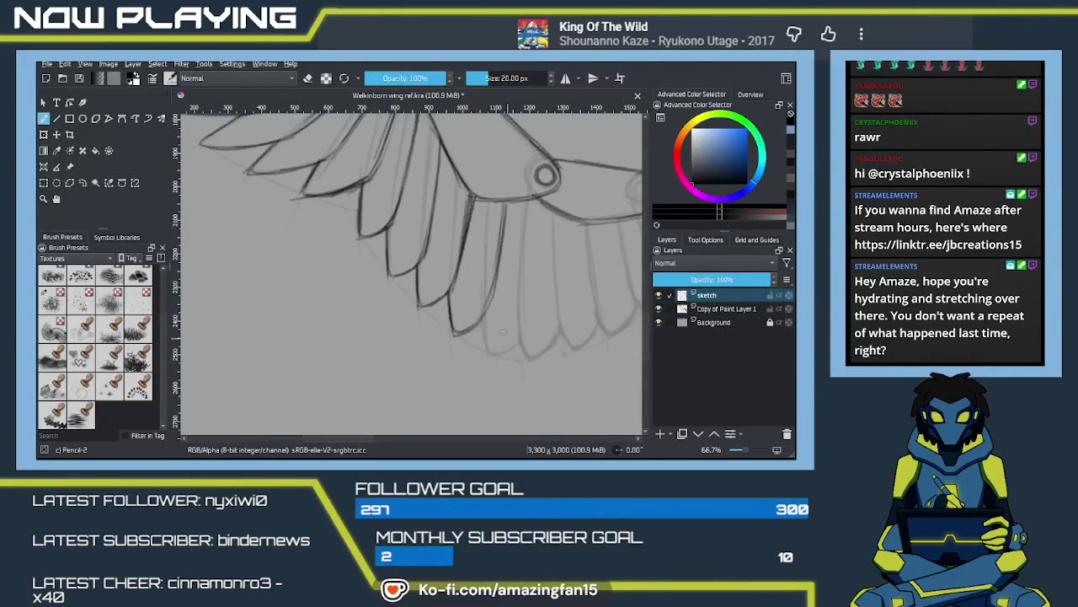
{"action": "mouse_move", "coordinate": [488, 352]}
{"action": "left_mouse_down"}
{"action": "mouse_move", "coordinate": [516, 339]}
{"action": "mouse_move", "coordinate": [506, 351]}
{"action": "left_mouse_up"}
Step: Trace a darker line along the next feather's edge after undoing trial strokes
{"action": "left_click_drag", "start_coordinate": [547, 204], "coordinate": [520, 325]}
{"action": "left_click_drag", "start_coordinate": [539, 233], "coordinate": [524, 321]}
{"action": "key", "text": "ctrl+z"}
{"action": "key", "text": "ctrl+z"}
{"action": "left_click_drag", "start_coordinate": [550, 186], "coordinate": [525, 320]}
{"action": "mouse_move", "coordinate": [547, 194]}
{"action": "left_mouse_down"}
{"action": "mouse_move", "coordinate": [526, 308]}
{"action": "mouse_move", "coordinate": [531, 371]}
{"action": "left_mouse_up"}
Step: Erase stray marks along a feather edge and beside the circular joint
{"action": "key", "text": "e"}
{"action": "left_click_drag", "start_coordinate": [473, 286], "coordinate": [471, 286]}
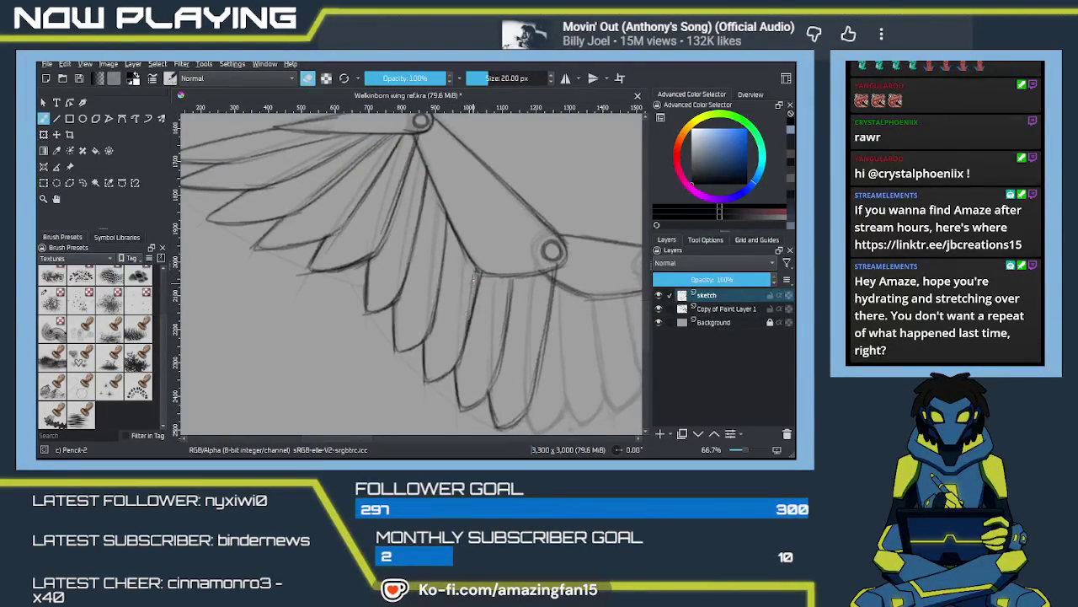
{"action": "left_click_drag", "start_coordinate": [549, 273], "coordinate": [548, 275]}
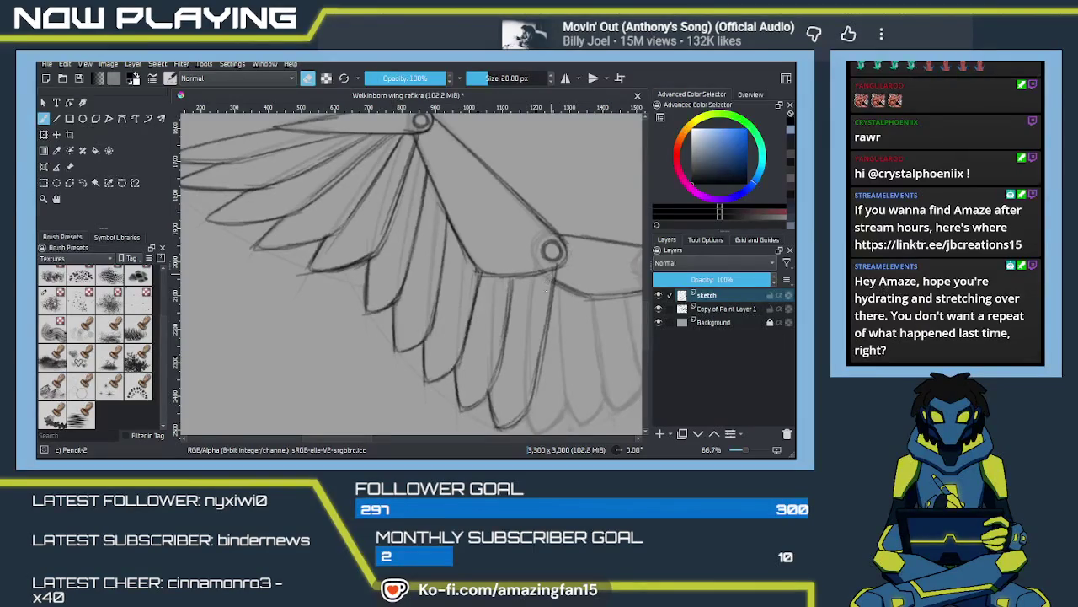
{"action": "key", "text": "e"}
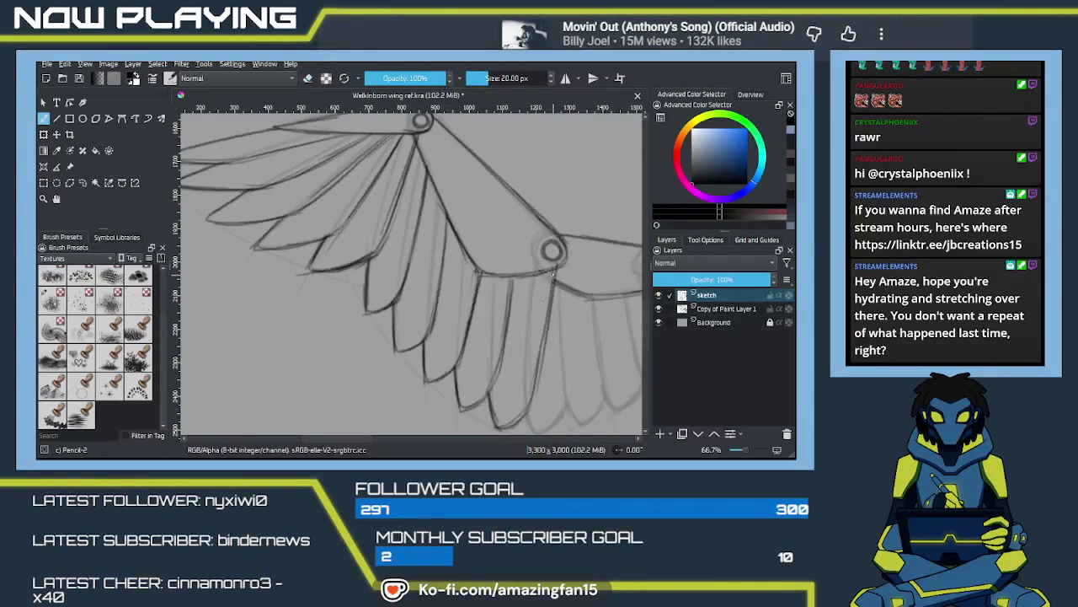
{"action": "mouse_move", "coordinate": [547, 332]}
{"action": "left_mouse_down"}
{"action": "mouse_move", "coordinate": [462, 305]}
{"action": "mouse_move", "coordinate": [448, 314]}
{"action": "left_mouse_up"}
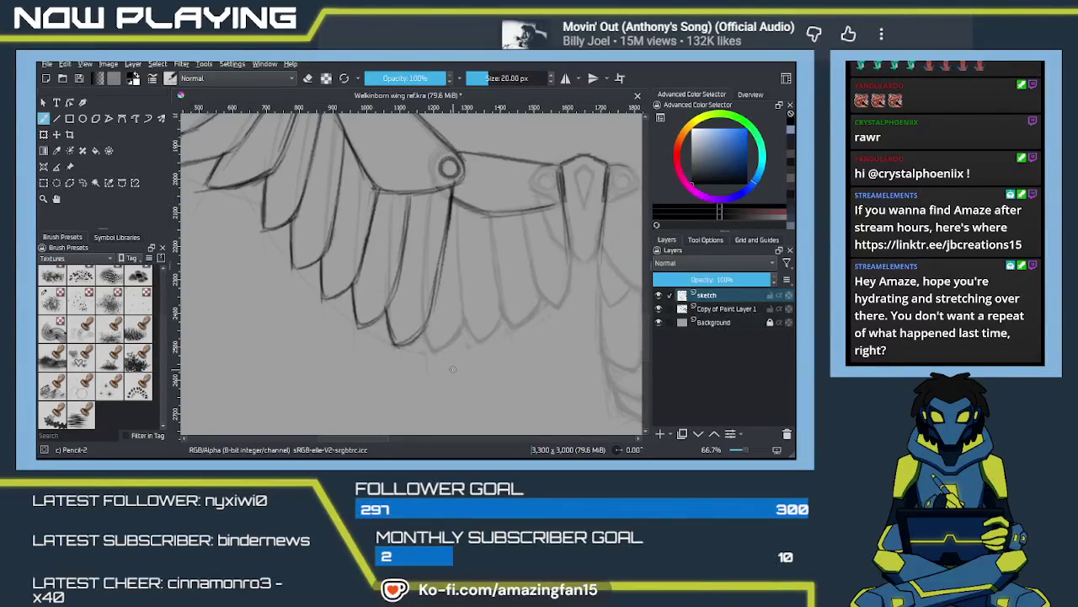
Step: Trace a feather edge down the wing and curve its tip toward the next
{"action": "mouse_move", "coordinate": [439, 261]}
{"action": "left_mouse_down"}
{"action": "mouse_move", "coordinate": [519, 253]}
{"action": "mouse_move", "coordinate": [507, 353]}
{"action": "left_mouse_up"}
{"action": "left_click_drag", "start_coordinate": [510, 277], "coordinate": [497, 381]}
{"action": "key", "text": "ctrl+z"}
{"action": "left_click_drag", "start_coordinate": [513, 291], "coordinate": [498, 361]}
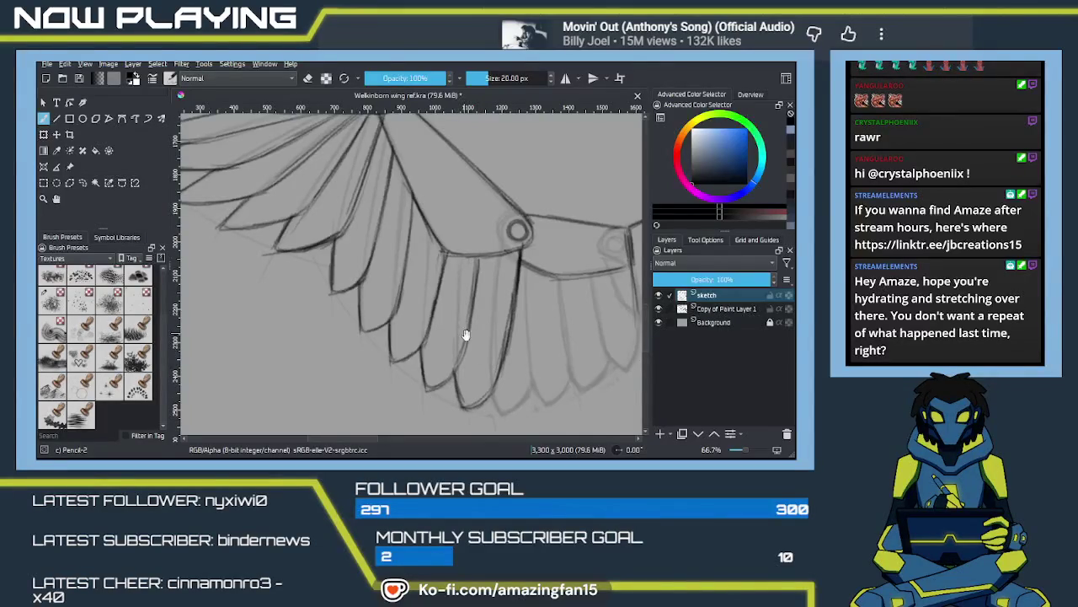
{"action": "left_click_drag", "start_coordinate": [460, 329], "coordinate": [439, 293]}
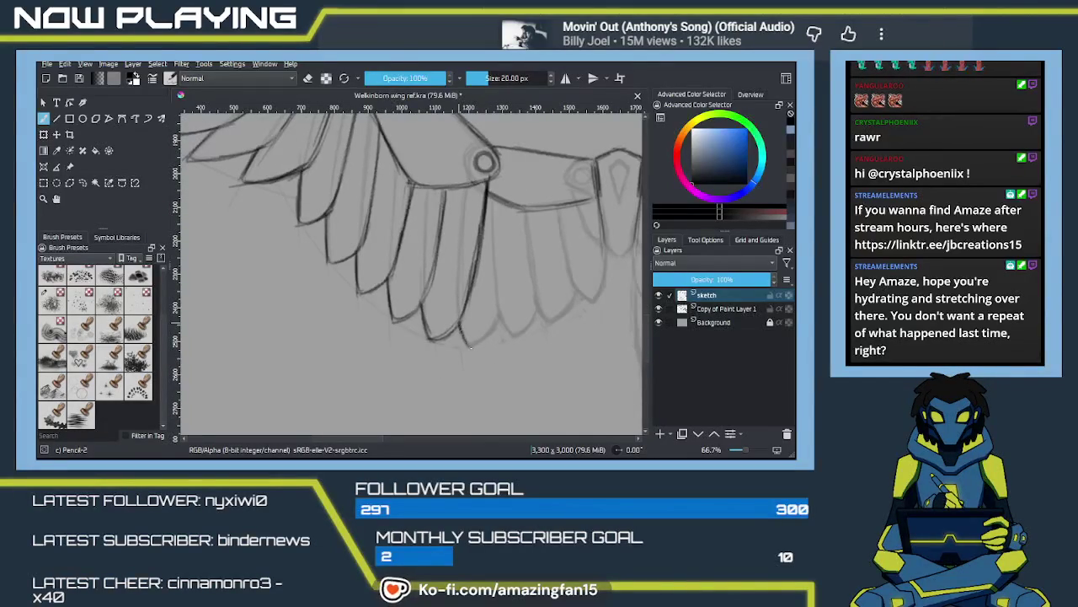
{"action": "left_click_drag", "start_coordinate": [464, 345], "coordinate": [493, 322]}
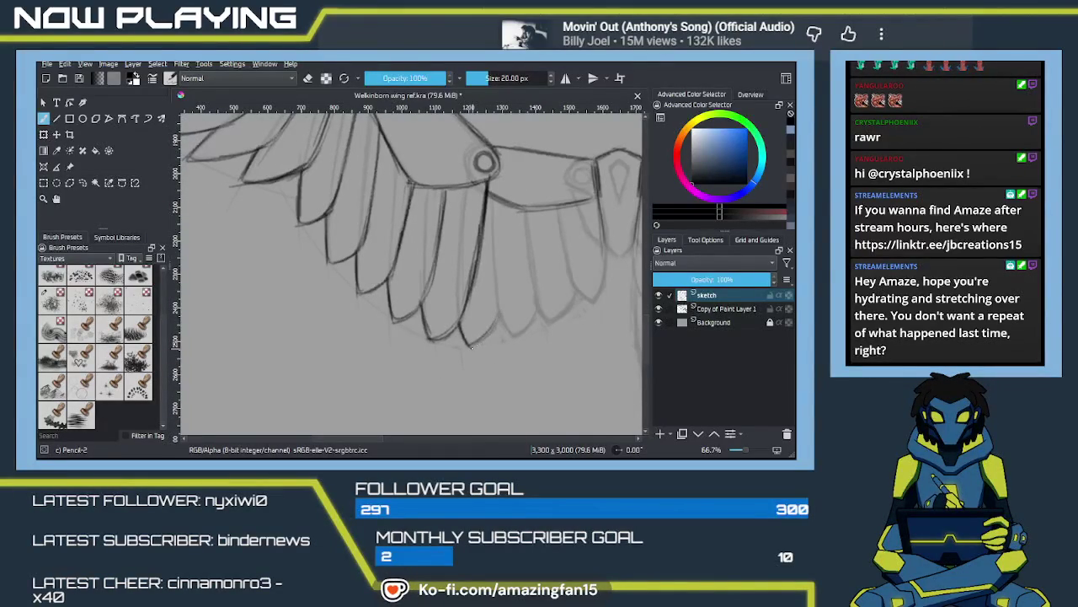
Step: Redraw and reinforce the next feather edge down to a lower feather
{"action": "left_click_drag", "start_coordinate": [507, 202], "coordinate": [493, 329]}
{"action": "key", "text": "ctrl+z"}
{"action": "left_click_drag", "start_coordinate": [507, 203], "coordinate": [490, 323]}
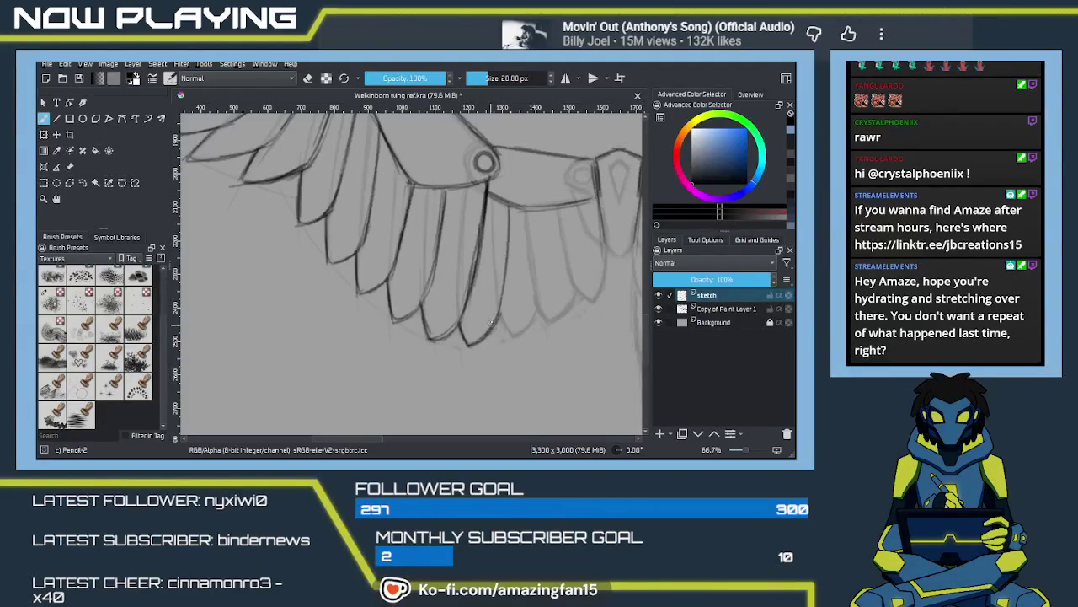
{"action": "mouse_move", "coordinate": [508, 202]}
{"action": "left_mouse_down"}
{"action": "mouse_move", "coordinate": [499, 325]}
{"action": "mouse_move", "coordinate": [511, 330]}
{"action": "left_mouse_up"}
{"action": "left_click_drag", "start_coordinate": [503, 323], "coordinate": [542, 294]}
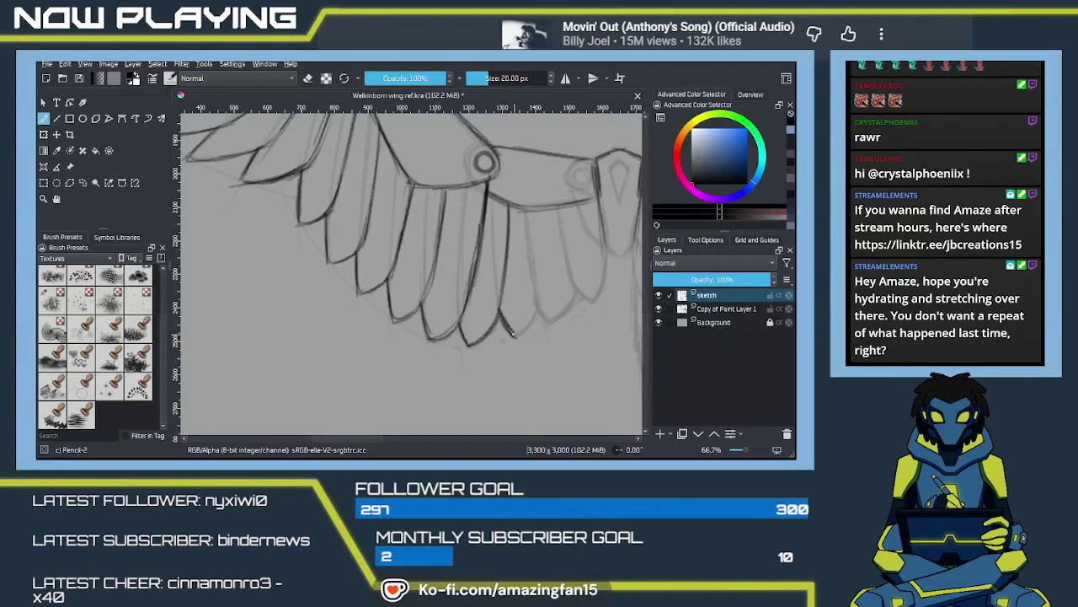
Step: Darken the vertical feather lines to the right and extend the rightmost feather's edge
{"action": "left_click_drag", "start_coordinate": [541, 211], "coordinate": [537, 313]}
{"action": "key", "text": "ctrl+z"}
{"action": "left_click_drag", "start_coordinate": [540, 209], "coordinate": [538, 308]}
{"action": "mouse_move", "coordinate": [542, 211]}
{"action": "left_mouse_down"}
{"action": "mouse_move", "coordinate": [537, 314]}
{"action": "mouse_move", "coordinate": [570, 310]}
{"action": "mouse_move", "coordinate": [578, 281]}
{"action": "left_mouse_up"}
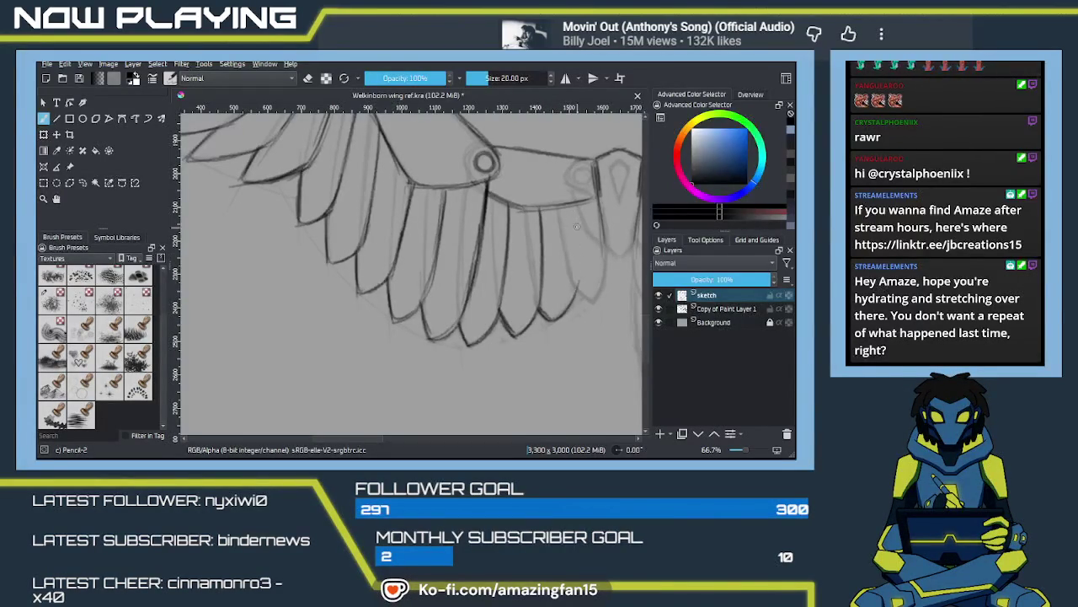
{"action": "left_click_drag", "start_coordinate": [578, 209], "coordinate": [576, 297]}
{"action": "left_click_drag", "start_coordinate": [576, 210], "coordinate": [573, 291]}
{"action": "mouse_move", "coordinate": [576, 240]}
{"action": "left_mouse_down"}
{"action": "mouse_move", "coordinate": [578, 273]}
{"action": "mouse_move", "coordinate": [529, 245]}
{"action": "left_mouse_up"}
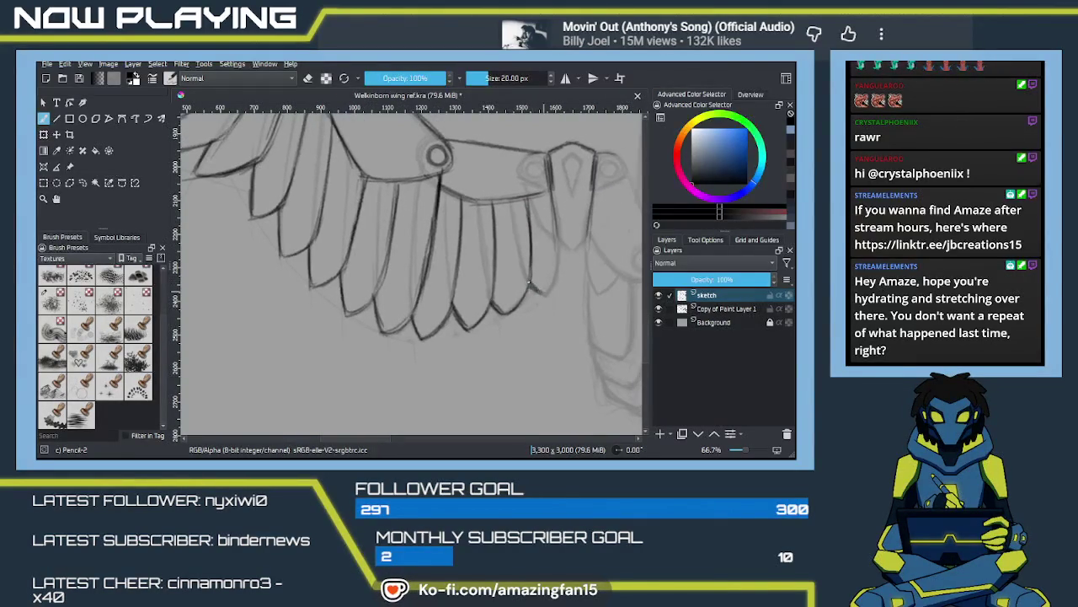
{"action": "mouse_move", "coordinate": [551, 287]}
{"action": "left_mouse_down"}
{"action": "mouse_move", "coordinate": [556, 259]}
{"action": "mouse_move", "coordinate": [544, 301]}
{"action": "mouse_move", "coordinate": [517, 313]}
{"action": "mouse_move", "coordinate": [461, 306]}
{"action": "left_mouse_up"}
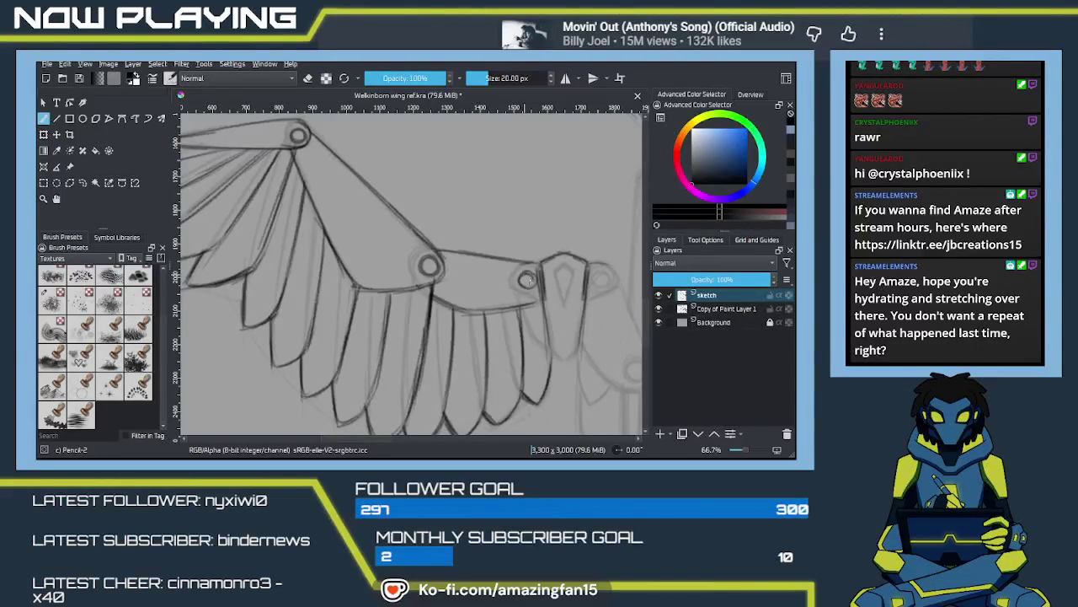
Step: Darken the right joint circle and the upper and lower edges toward the middle joint
{"action": "left_click_drag", "start_coordinate": [488, 304], "coordinate": [562, 289]}
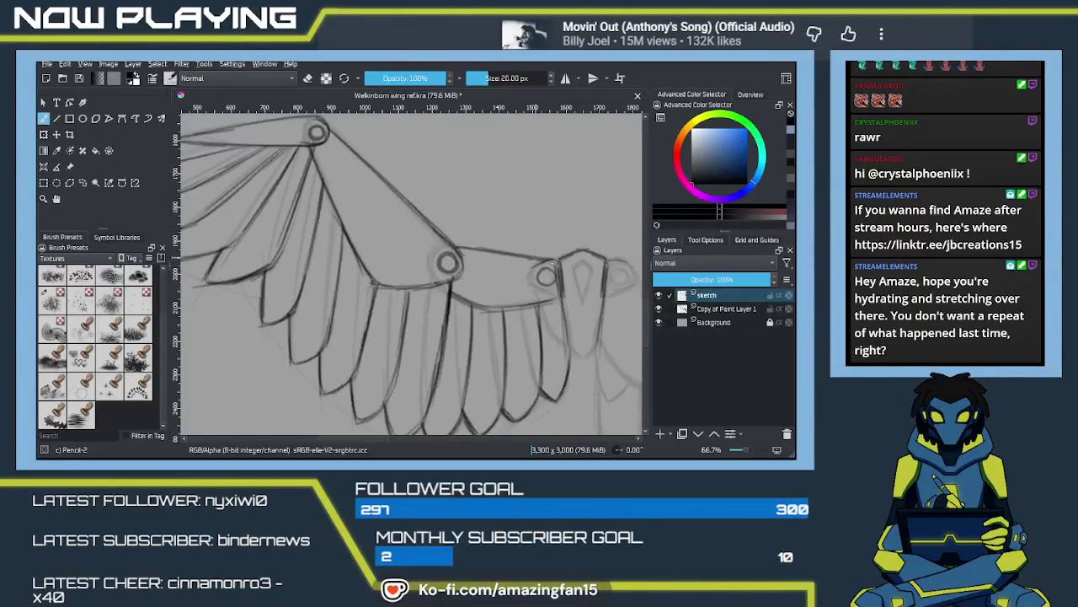
{"action": "mouse_move", "coordinate": [533, 304]}
{"action": "left_mouse_down"}
{"action": "mouse_move", "coordinate": [553, 296]}
{"action": "mouse_move", "coordinate": [545, 282]}
{"action": "mouse_move", "coordinate": [551, 300]}
{"action": "left_mouse_up"}
{"action": "key", "text": "ctrl+z"}
{"action": "key", "text": "ctrl+z"}
{"action": "left_click_drag", "start_coordinate": [546, 261], "coordinate": [559, 283]}
{"action": "mouse_move", "coordinate": [546, 275]}
{"action": "left_mouse_down"}
{"action": "mouse_move", "coordinate": [530, 270]}
{"action": "mouse_move", "coordinate": [547, 279]}
{"action": "left_mouse_up"}
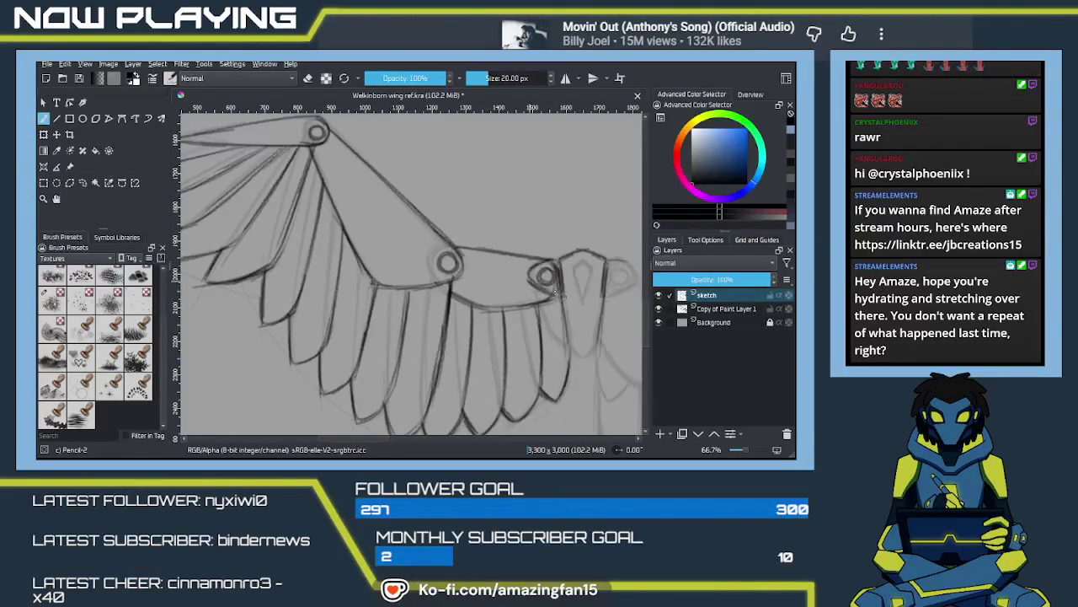
{"action": "left_click_drag", "start_coordinate": [523, 258], "coordinate": [552, 261]}
{"action": "left_click_drag", "start_coordinate": [533, 302], "coordinate": [550, 295]}
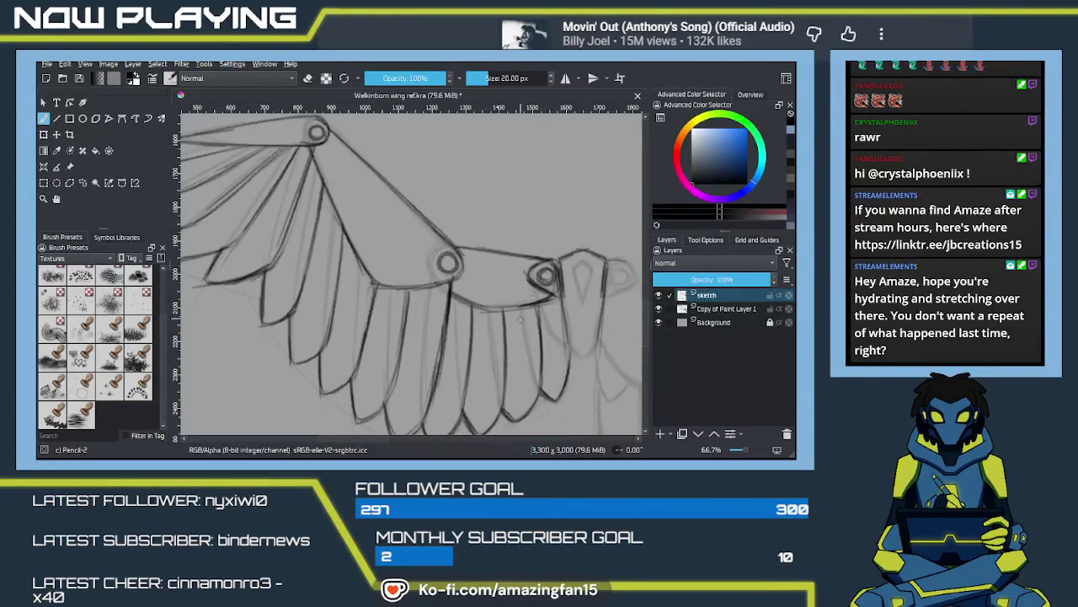
{"action": "scroll", "coordinate": [510, 315], "scroll_direction": "down", "scroll_amount": 2}
Step: Zoom out to about 23% to show both wing sketches beside the falcon photos
{"action": "scroll", "coordinate": [506, 329], "scroll_direction": "down", "scroll_amount": 3}
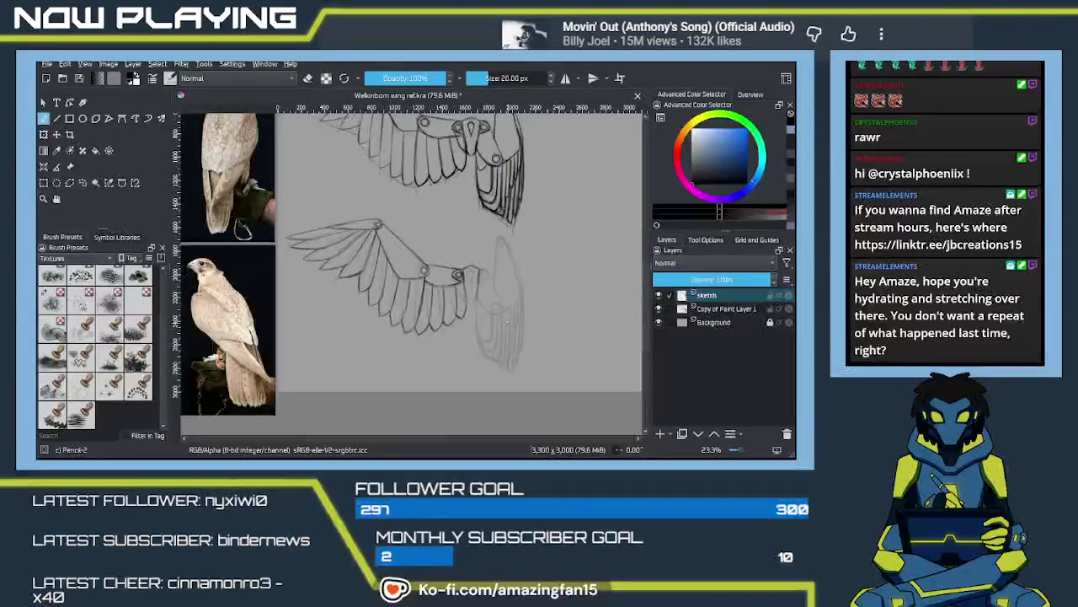
{"action": "left_click_drag", "start_coordinate": [493, 351], "coordinate": [521, 354]}
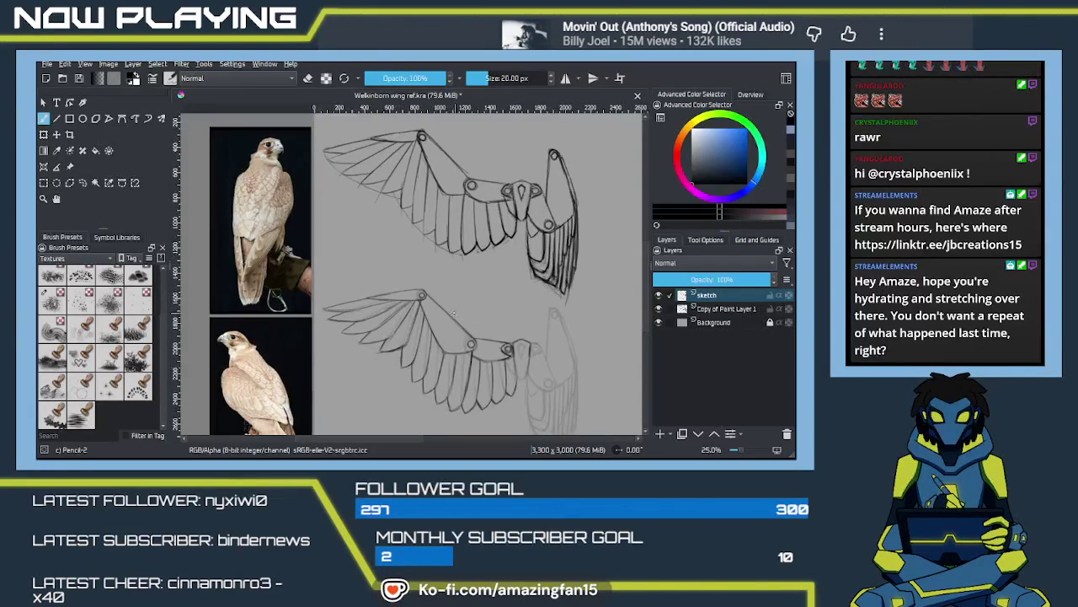
{"action": "scroll", "coordinate": [399, 401], "scroll_direction": "up", "scroll_amount": 4}
{"action": "mouse_move", "coordinate": [405, 421]}
{"action": "left_mouse_down"}
{"action": "mouse_move", "coordinate": [506, 294]}
{"action": "mouse_move", "coordinate": [423, 246]}
{"action": "left_mouse_up"}
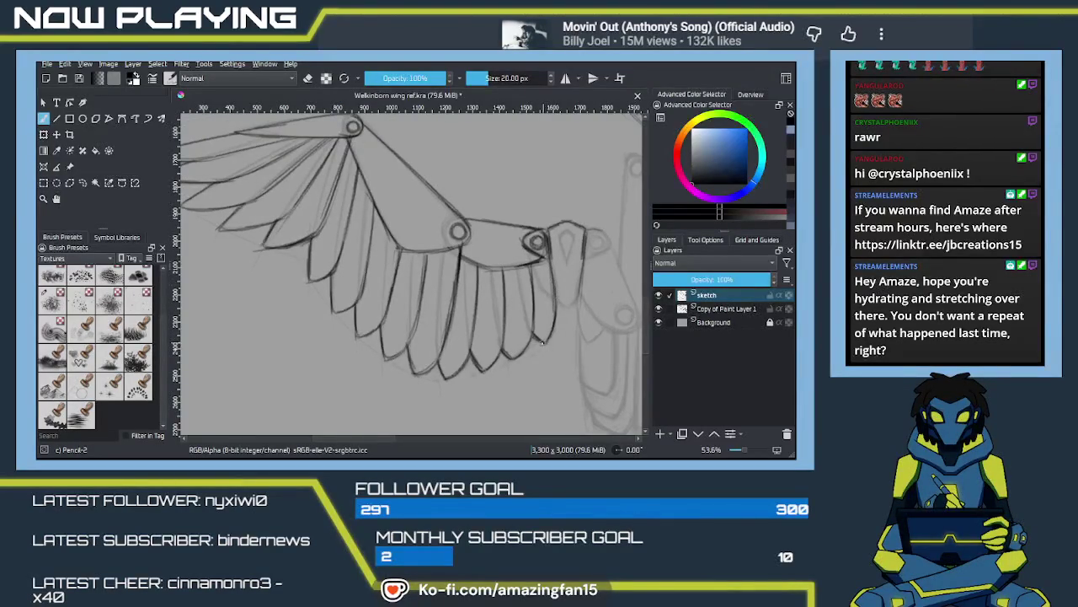
Step: Pan across the lower wing's joints and upper left at about 54% zoom
{"action": "left_click_drag", "start_coordinate": [507, 368], "coordinate": [471, 342]}
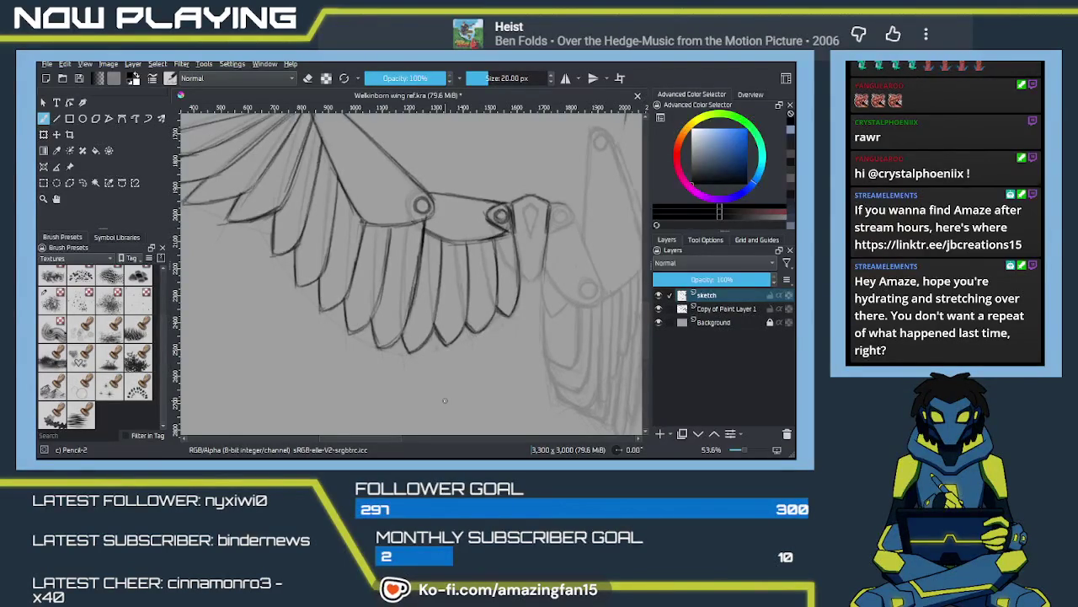
{"action": "mouse_move", "coordinate": [453, 306]}
{"action": "left_mouse_down"}
{"action": "mouse_move", "coordinate": [489, 322]}
{"action": "mouse_move", "coordinate": [438, 305]}
{"action": "left_mouse_up"}
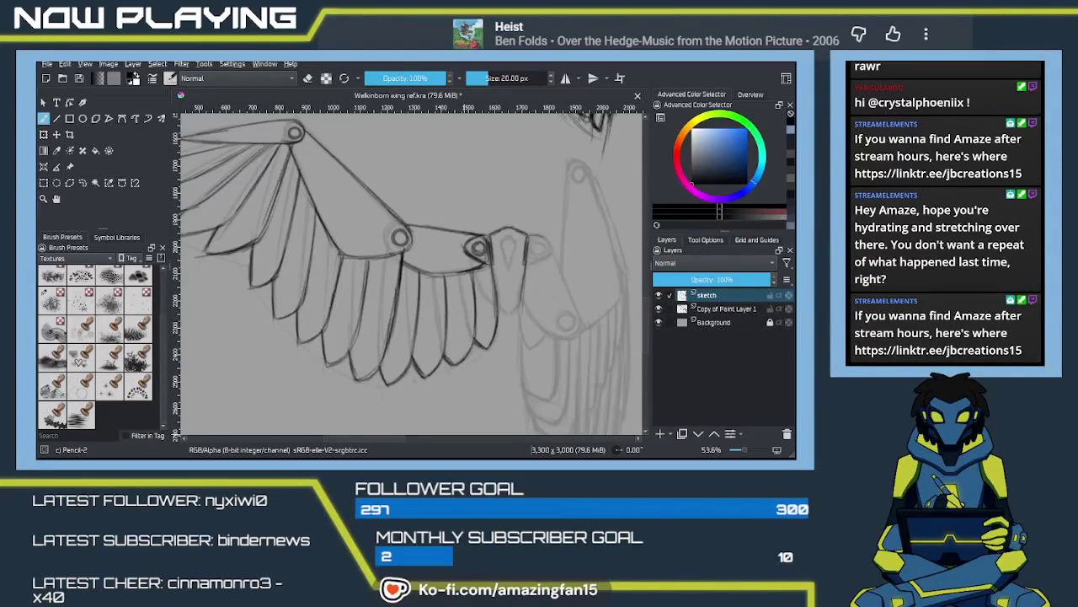
Step: Pan around the faded sketch to frame the wing joints and full row of feathers
{"action": "left_click_drag", "start_coordinate": [403, 239], "coordinate": [415, 293]}
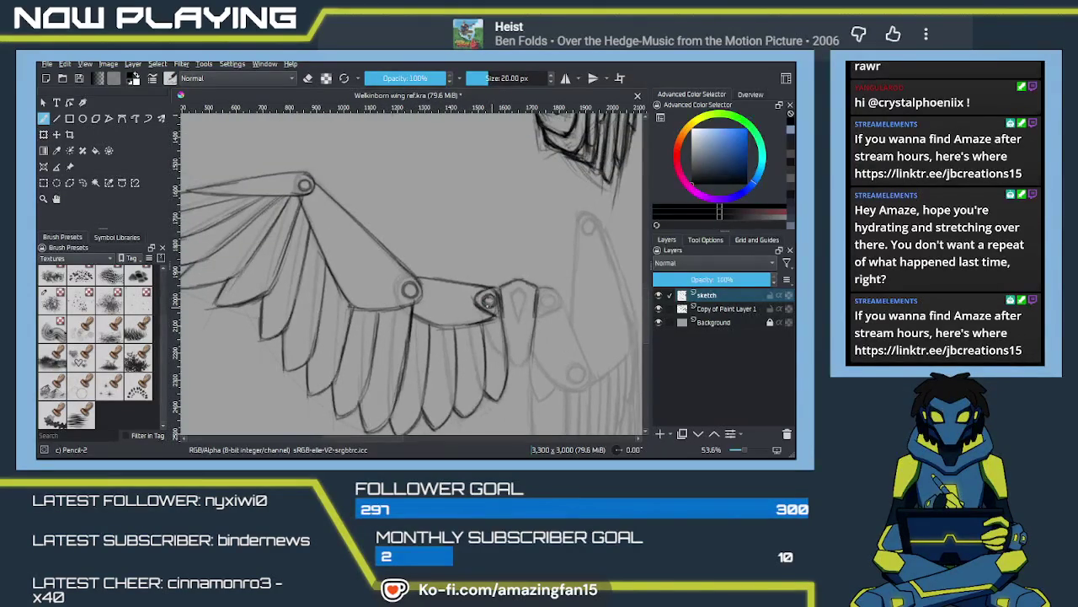
{"action": "mouse_move", "coordinate": [283, 306]}
{"action": "left_mouse_down"}
{"action": "mouse_move", "coordinate": [486, 298]}
{"action": "mouse_move", "coordinate": [391, 344]}
{"action": "left_mouse_up"}
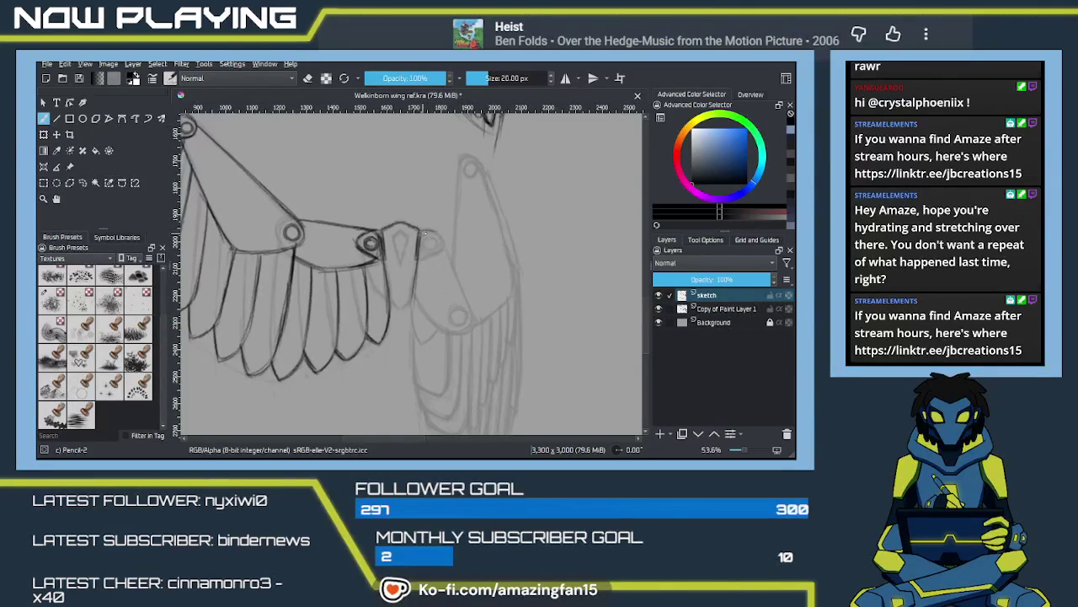
{"action": "left_click_drag", "start_coordinate": [422, 231], "coordinate": [433, 321]}
{"action": "scroll", "coordinate": [432, 321], "scroll_direction": "down", "scroll_amount": 3}
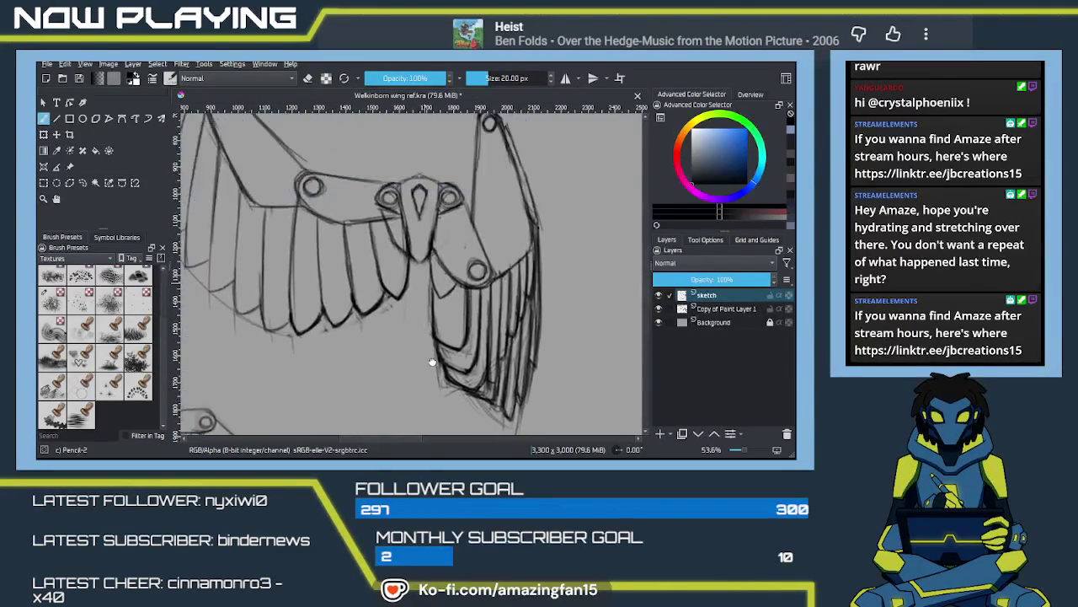
{"action": "scroll", "coordinate": [430, 312], "scroll_direction": "up", "scroll_amount": 3}
{"action": "scroll", "coordinate": [412, 276], "scroll_direction": "down", "scroll_amount": 3}
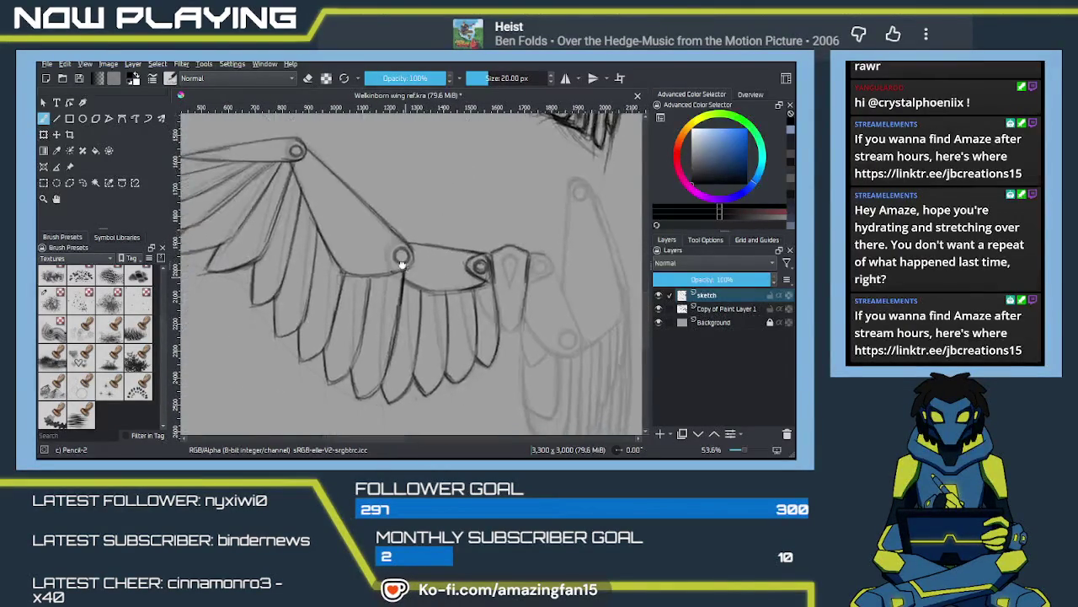
{"action": "scroll", "coordinate": [416, 294], "scroll_direction": "up", "scroll_amount": 3}
{"action": "left_click_drag", "start_coordinate": [415, 294], "coordinate": [416, 256]}
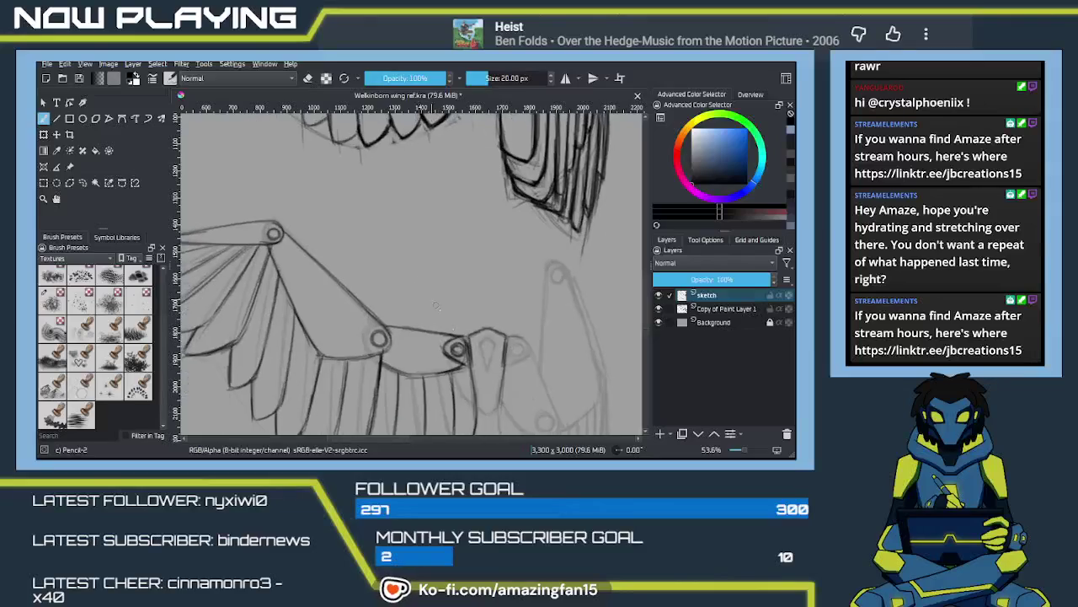
{"action": "left_click_drag", "start_coordinate": [489, 343], "coordinate": [498, 294]}
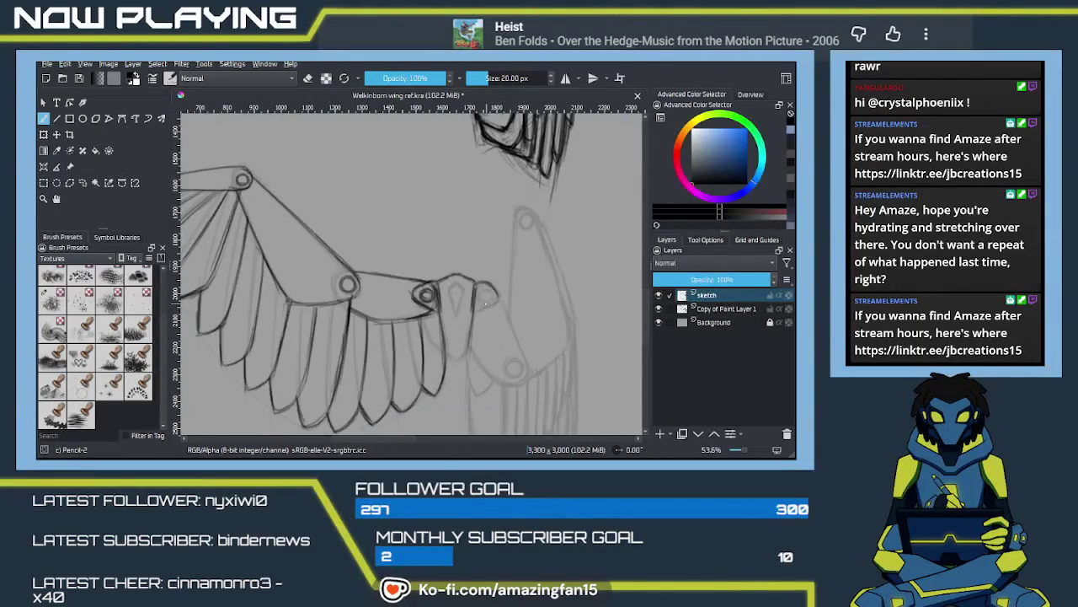
Step: Outline the wing joint with mirrored drawing, erase faint marks nearby, and darken its top edge
{"action": "key", "text": "q"}
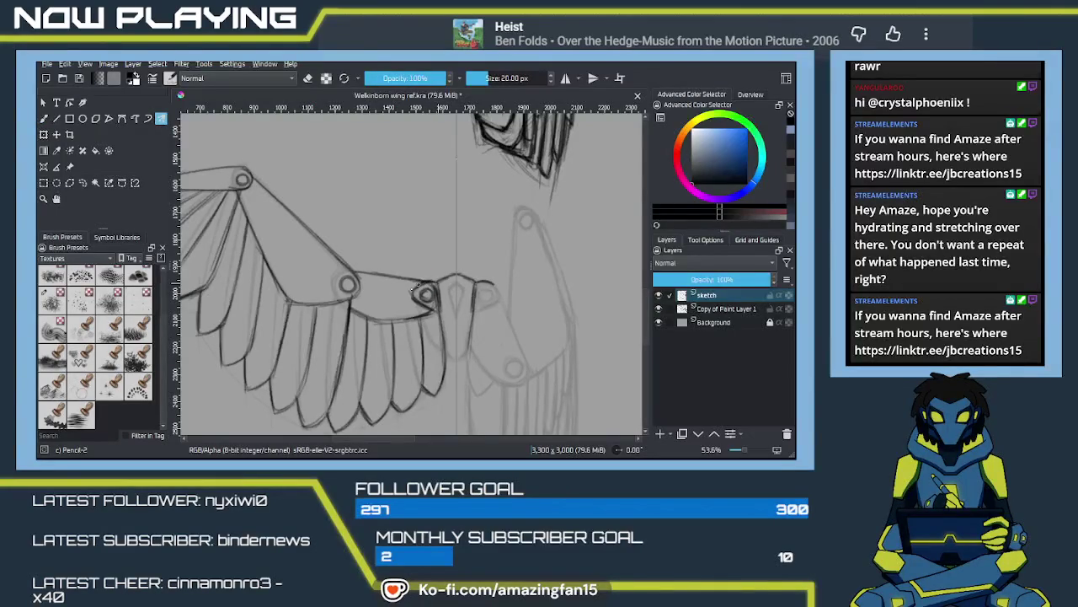
{"action": "mouse_move", "coordinate": [436, 283]}
{"action": "left_mouse_down"}
{"action": "mouse_move", "coordinate": [424, 281]}
{"action": "mouse_move", "coordinate": [431, 308]}
{"action": "left_mouse_up"}
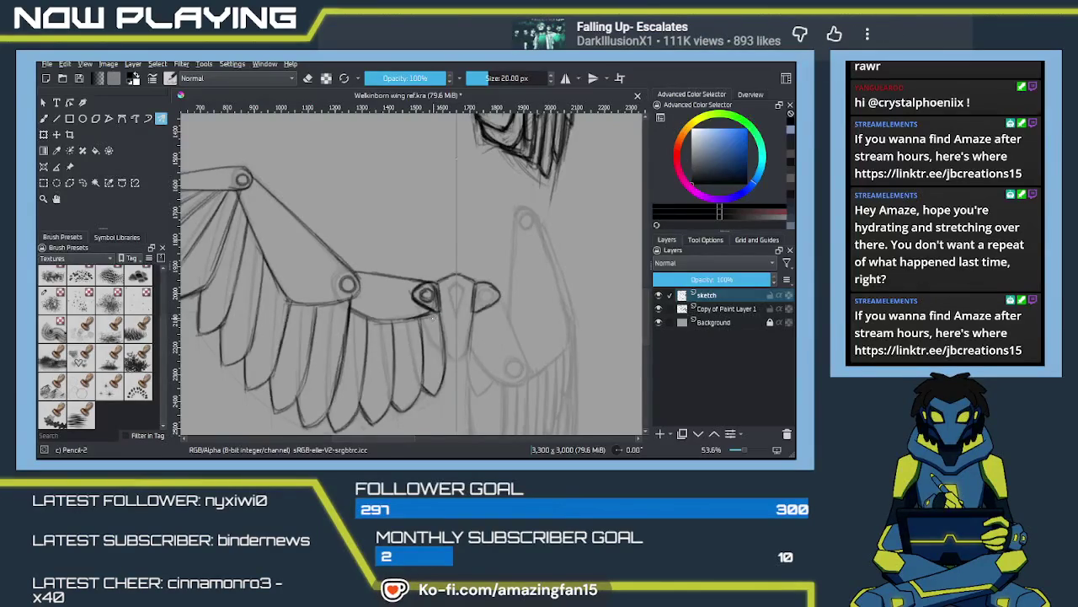
{"action": "key", "text": "b"}
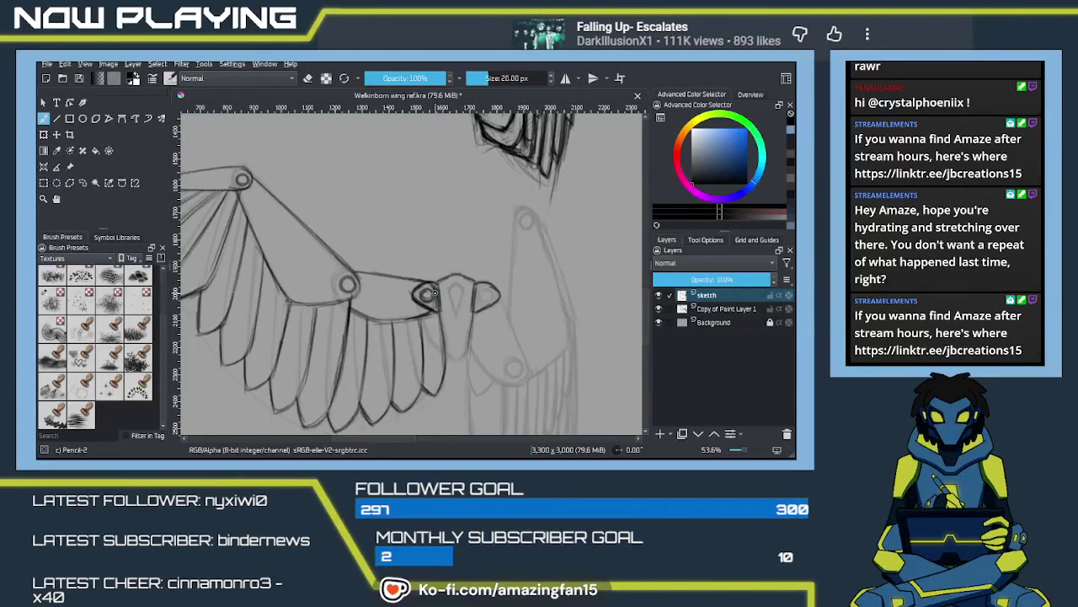
{"action": "key", "text": "e"}
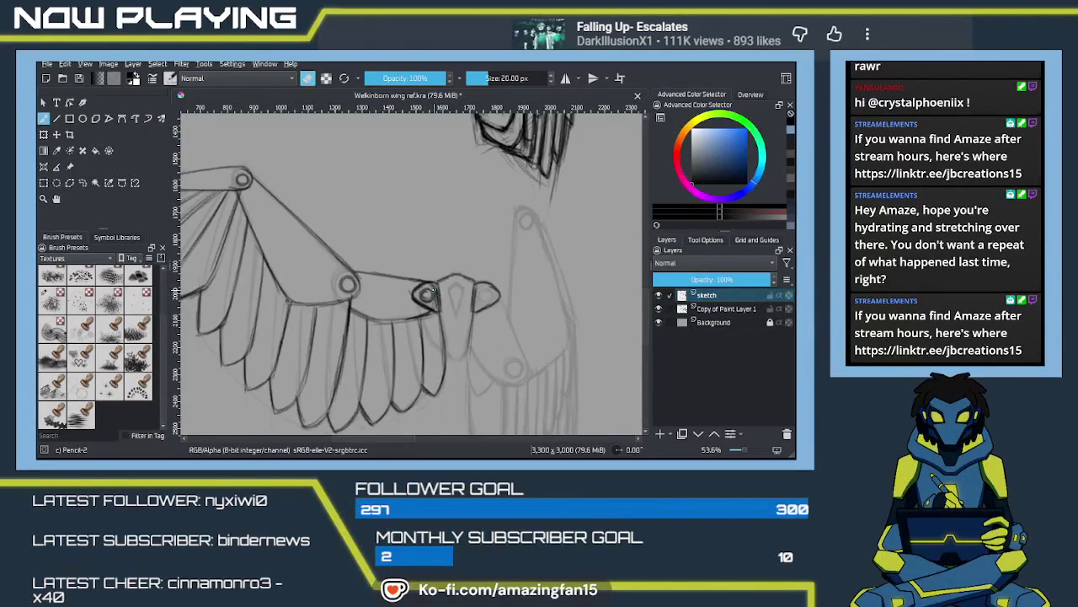
{"action": "left_click_drag", "start_coordinate": [413, 289], "coordinate": [435, 309]}
{"action": "key", "text": "e"}
{"action": "mouse_move", "coordinate": [419, 285]}
{"action": "left_mouse_down"}
{"action": "mouse_move", "coordinate": [437, 289]}
{"action": "mouse_move", "coordinate": [411, 318]}
{"action": "left_mouse_up"}
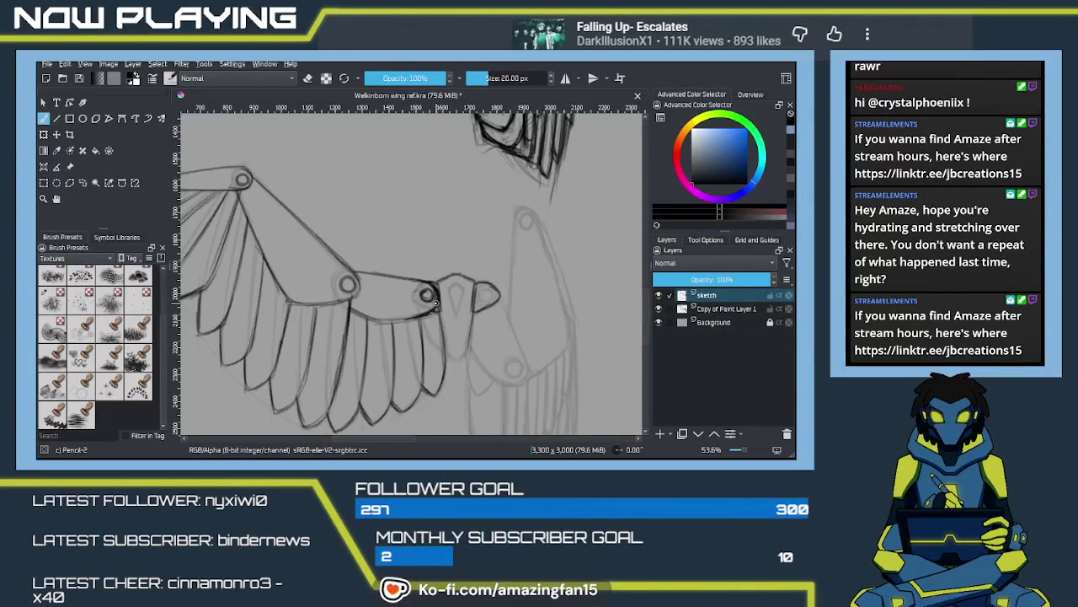
{"action": "mouse_move", "coordinate": [461, 330]}
{"action": "left_mouse_down"}
{"action": "mouse_move", "coordinate": [501, 234]}
{"action": "mouse_move", "coordinate": [457, 312]}
{"action": "mouse_move", "coordinate": [386, 348]}
{"action": "left_mouse_up"}
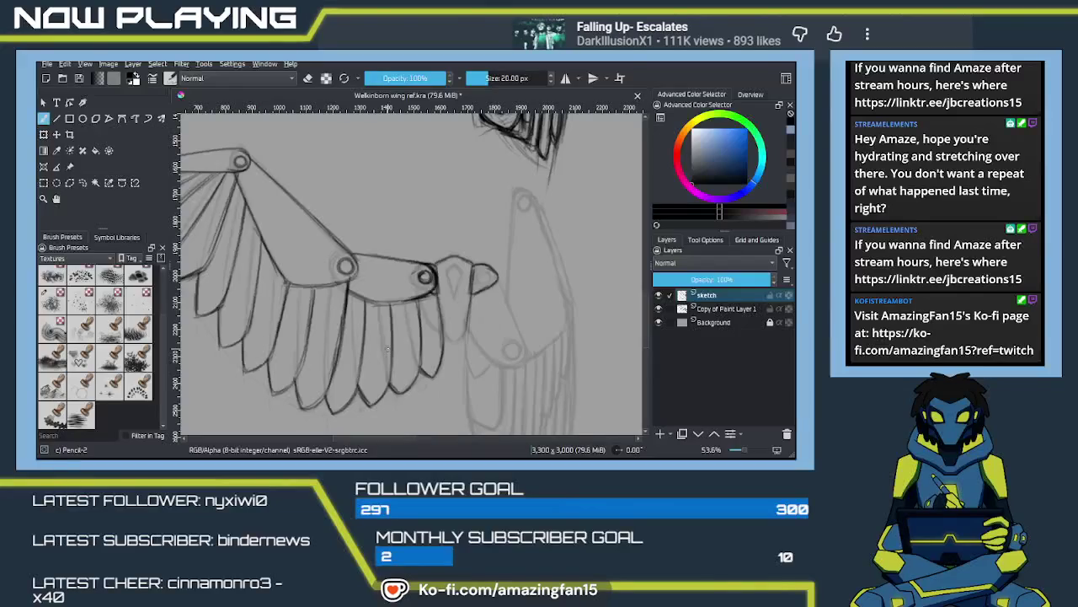
Step: Erase stray lines around the beak-shaped body piece, then return the brush to drawing
{"action": "mouse_move", "coordinate": [462, 354]}
{"action": "left_mouse_down"}
{"action": "mouse_move", "coordinate": [493, 349]}
{"action": "mouse_move", "coordinate": [516, 367]}
{"action": "left_mouse_up"}
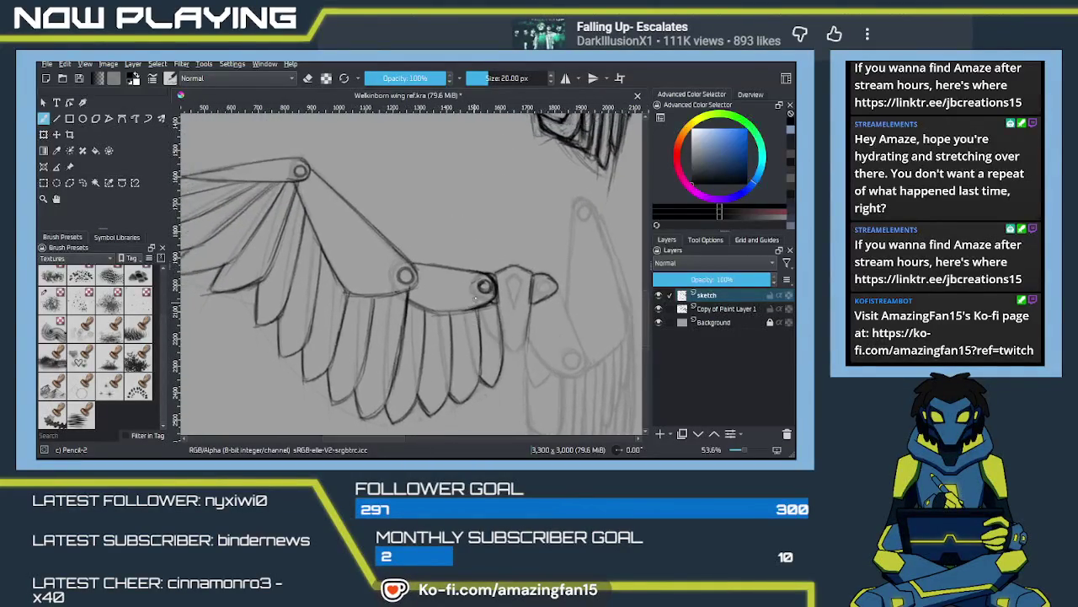
{"action": "key", "text": "e"}
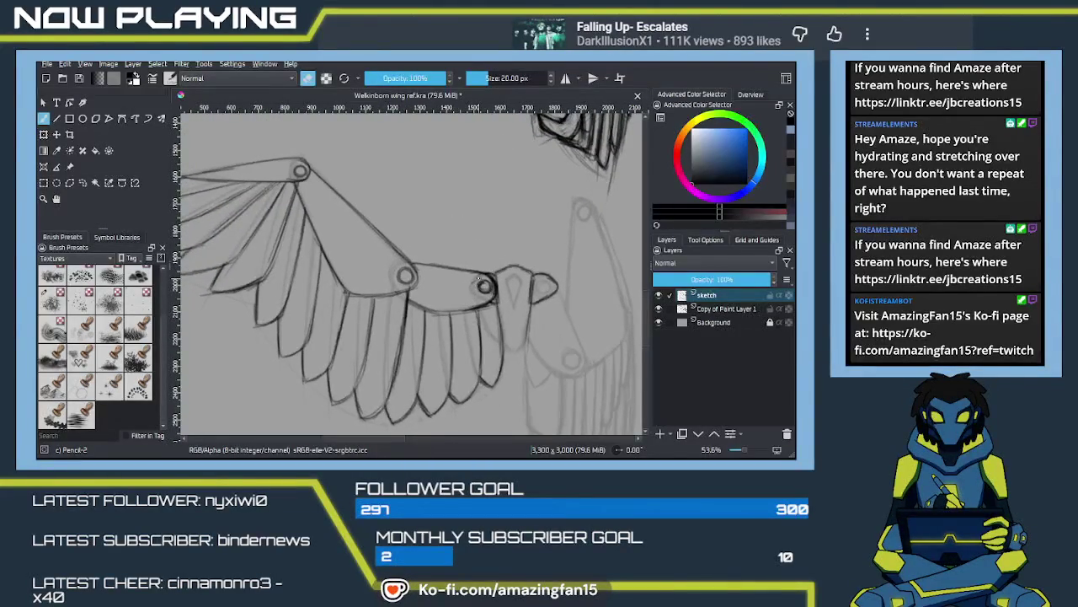
{"action": "left_click_drag", "start_coordinate": [439, 218], "coordinate": [446, 256]}
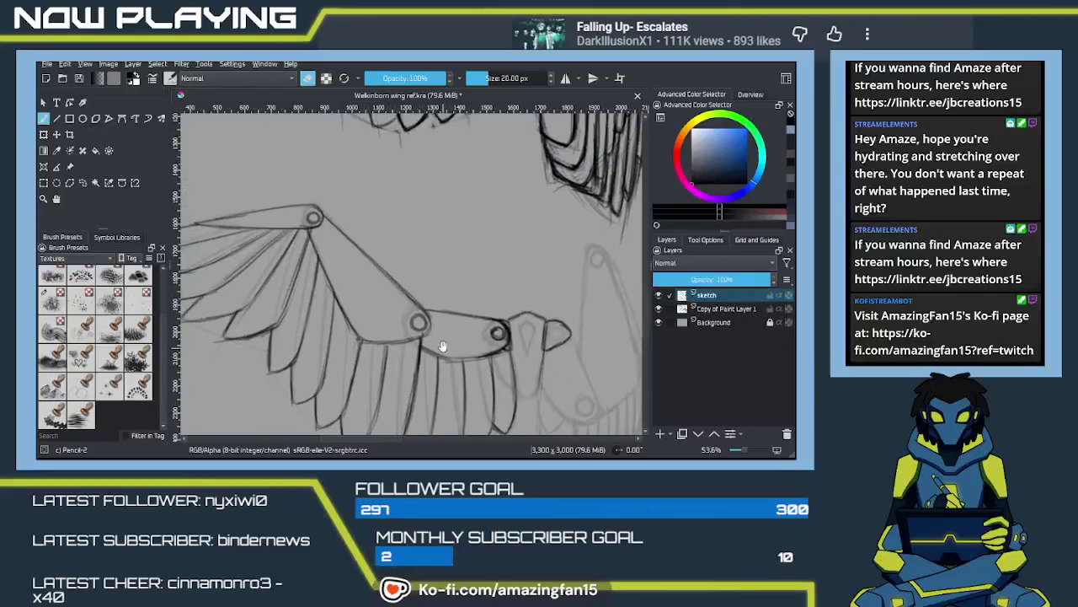
{"action": "mouse_move", "coordinate": [475, 290]}
{"action": "left_mouse_down"}
{"action": "mouse_move", "coordinate": [445, 287]}
{"action": "mouse_move", "coordinate": [506, 255]}
{"action": "left_mouse_up"}
{"action": "mouse_move", "coordinate": [497, 295]}
{"action": "left_mouse_down"}
{"action": "mouse_move", "coordinate": [408, 319]}
{"action": "mouse_move", "coordinate": [371, 287]}
{"action": "mouse_move", "coordinate": [435, 311]}
{"action": "mouse_move", "coordinate": [394, 324]}
{"action": "left_mouse_up"}
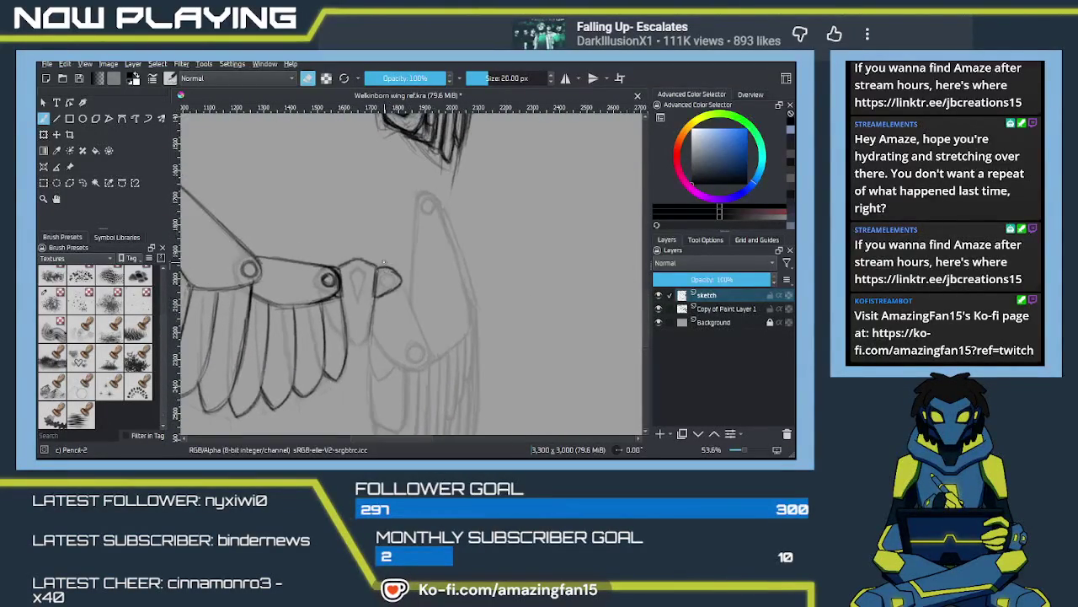
{"action": "key", "text": "e"}
{"action": "key", "text": "e"}
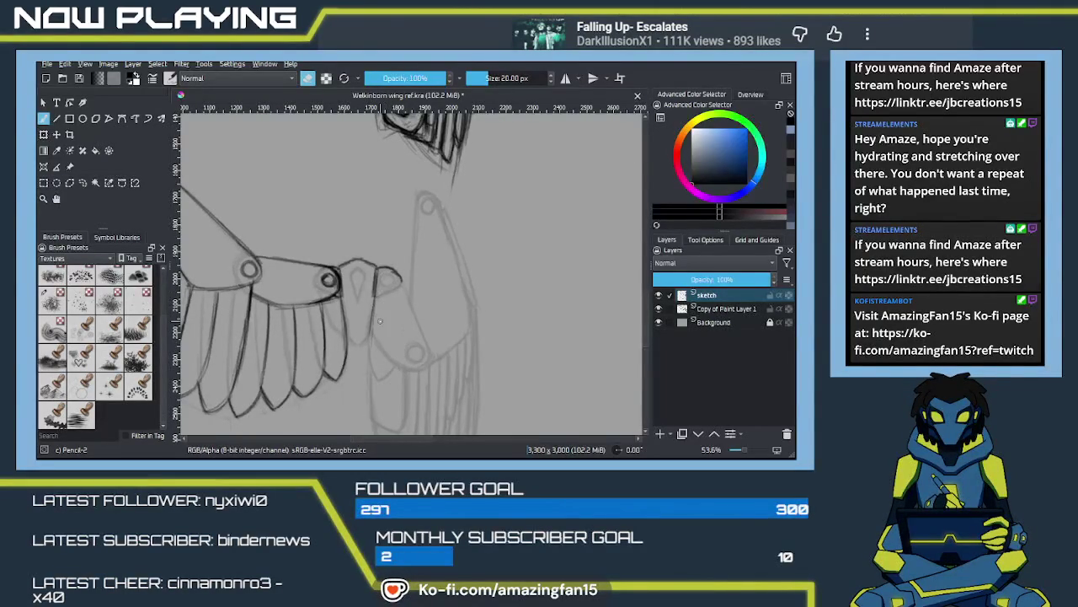
{"action": "key", "text": "e"}
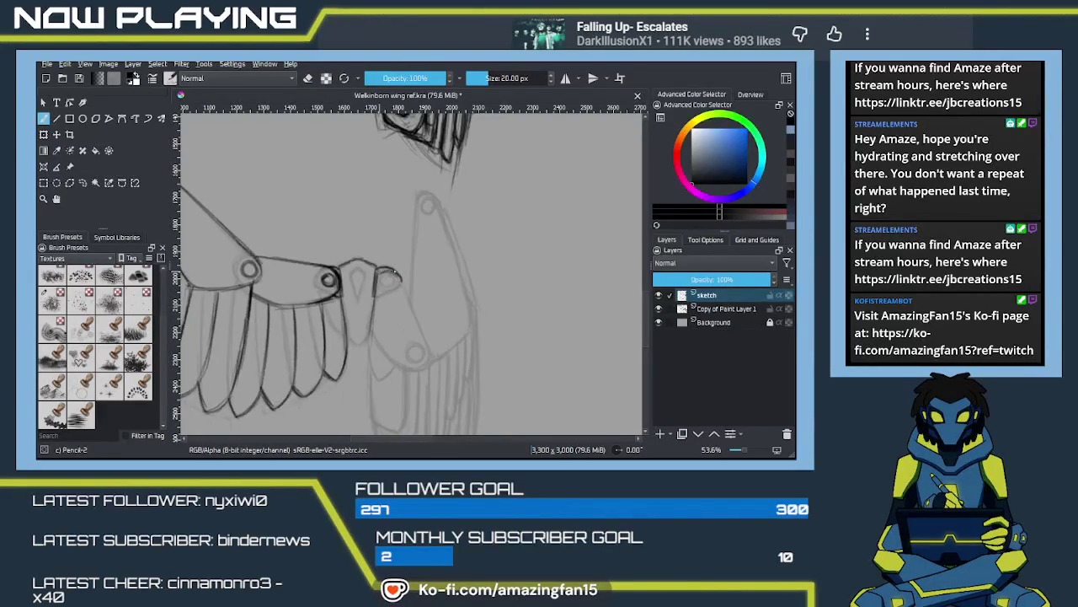
Step: Ink lines below the beak hook, undo a wrong diagonal, and draw the segment's inner edge
{"action": "mouse_move", "coordinate": [376, 277]}
{"action": "left_mouse_down"}
{"action": "mouse_move", "coordinate": [369, 315]}
{"action": "mouse_move", "coordinate": [387, 357]}
{"action": "mouse_move", "coordinate": [379, 349]}
{"action": "left_mouse_up"}
{"action": "mouse_move", "coordinate": [396, 274]}
{"action": "left_mouse_down"}
{"action": "mouse_move", "coordinate": [416, 322]}
{"action": "mouse_move", "coordinate": [400, 283]}
{"action": "mouse_move", "coordinate": [409, 308]}
{"action": "left_mouse_up"}
{"action": "key", "text": "ctrl+z"}
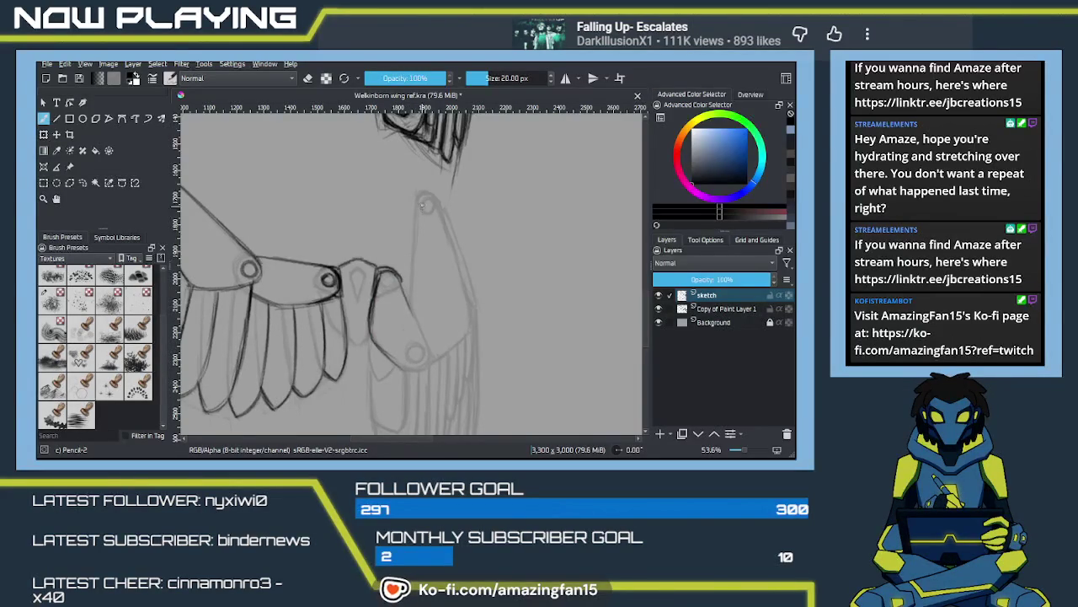
{"action": "left_click_drag", "start_coordinate": [419, 204], "coordinate": [407, 325]}
{"action": "left_click_drag", "start_coordinate": [411, 280], "coordinate": [408, 363]}
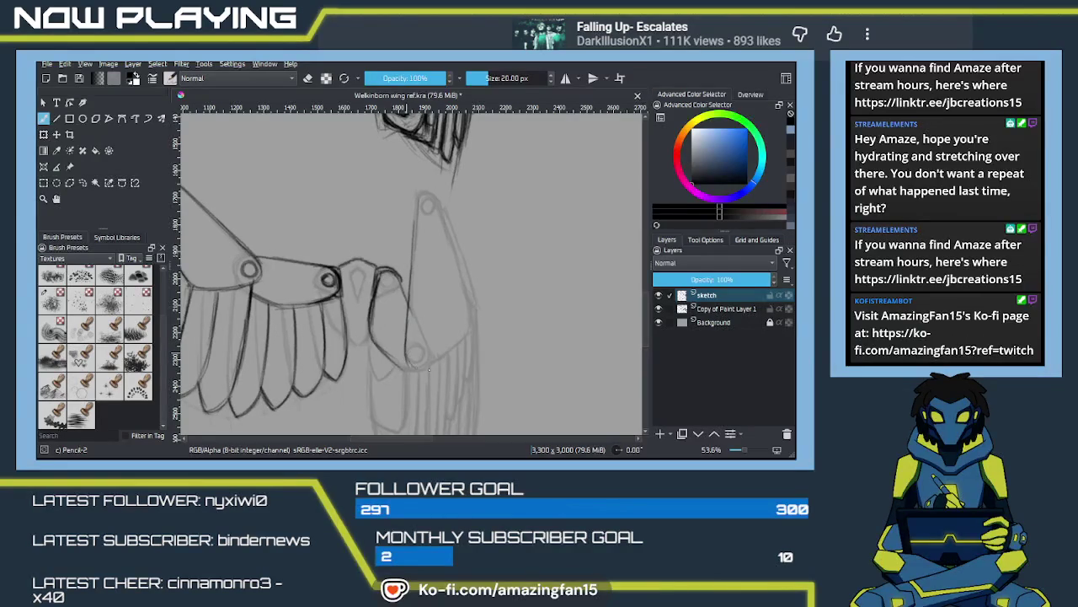
{"action": "mouse_move", "coordinate": [413, 228]}
{"action": "left_mouse_down"}
{"action": "mouse_move", "coordinate": [419, 196]}
{"action": "mouse_move", "coordinate": [455, 265]}
{"action": "left_mouse_up"}
Step: Ink the folded segment's outer edge and add joint pins at its bottom and top
{"action": "left_click_drag", "start_coordinate": [439, 207], "coordinate": [469, 305]}
{"action": "left_click_drag", "start_coordinate": [450, 237], "coordinate": [471, 318]}
{"action": "mouse_move", "coordinate": [457, 260]}
{"action": "left_mouse_down"}
{"action": "mouse_move", "coordinate": [467, 327]}
{"action": "mouse_move", "coordinate": [422, 364]}
{"action": "mouse_move", "coordinate": [415, 328]}
{"action": "left_mouse_up"}
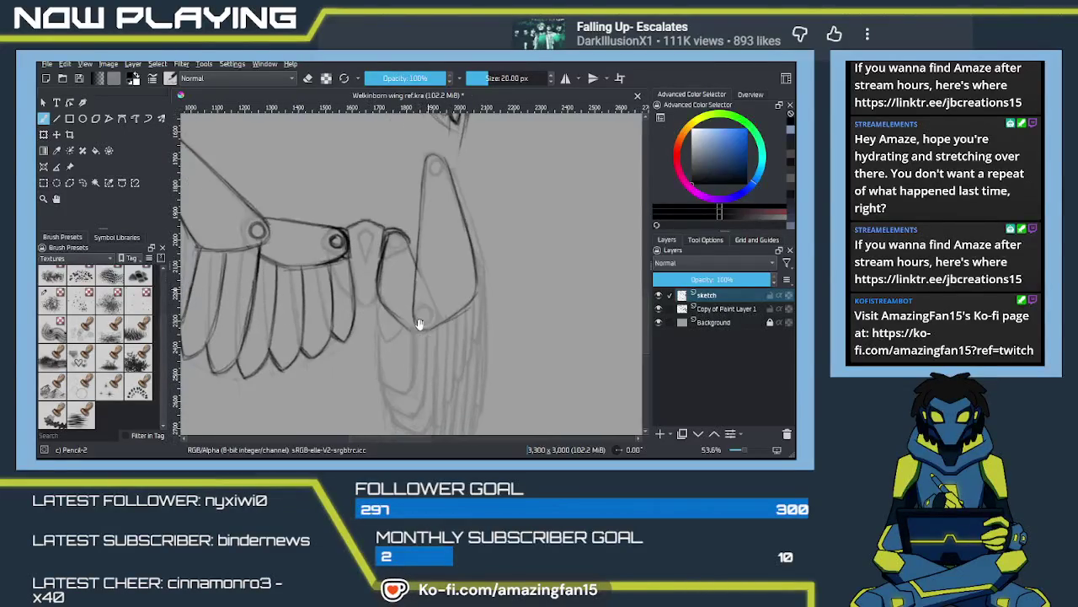
{"action": "left_click_drag", "start_coordinate": [409, 289], "coordinate": [484, 310]}
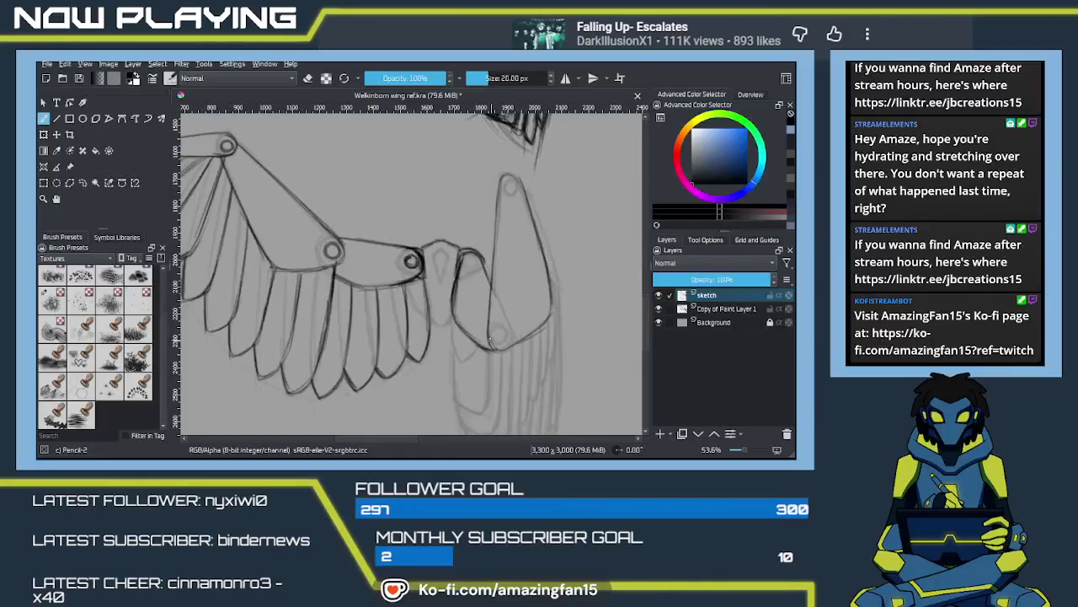
{"action": "left_click_drag", "start_coordinate": [499, 335], "coordinate": [499, 336]}
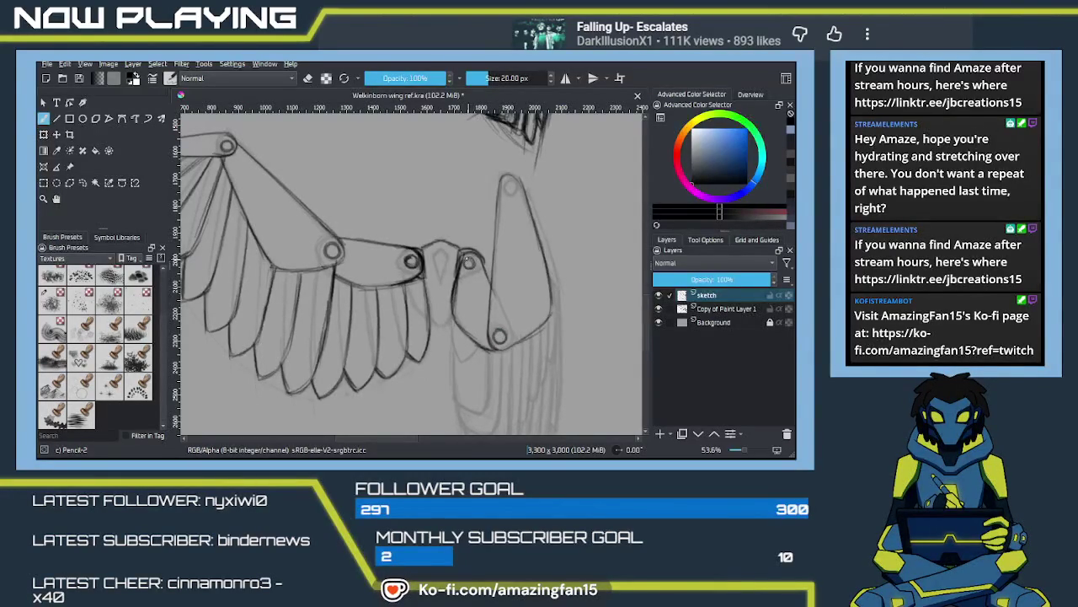
{"action": "left_click_drag", "start_coordinate": [470, 264], "coordinate": [474, 259]}
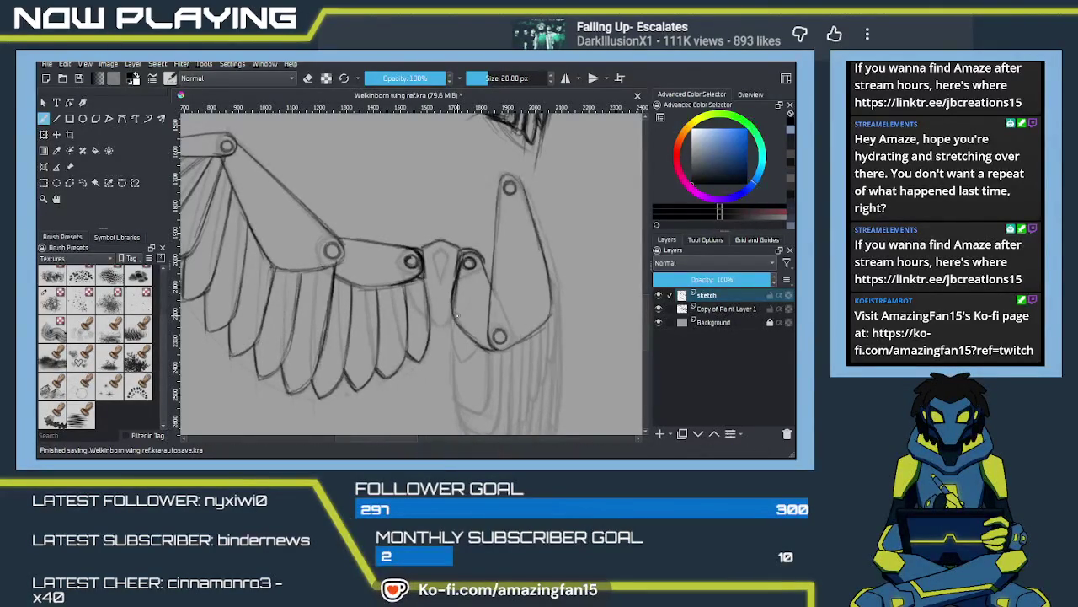
Step: Turn on vertical-axis mirrored drawing and navigate the canvas to view both wings
{"action": "scroll", "coordinate": [457, 316], "scroll_direction": "down", "scroll_amount": 2}
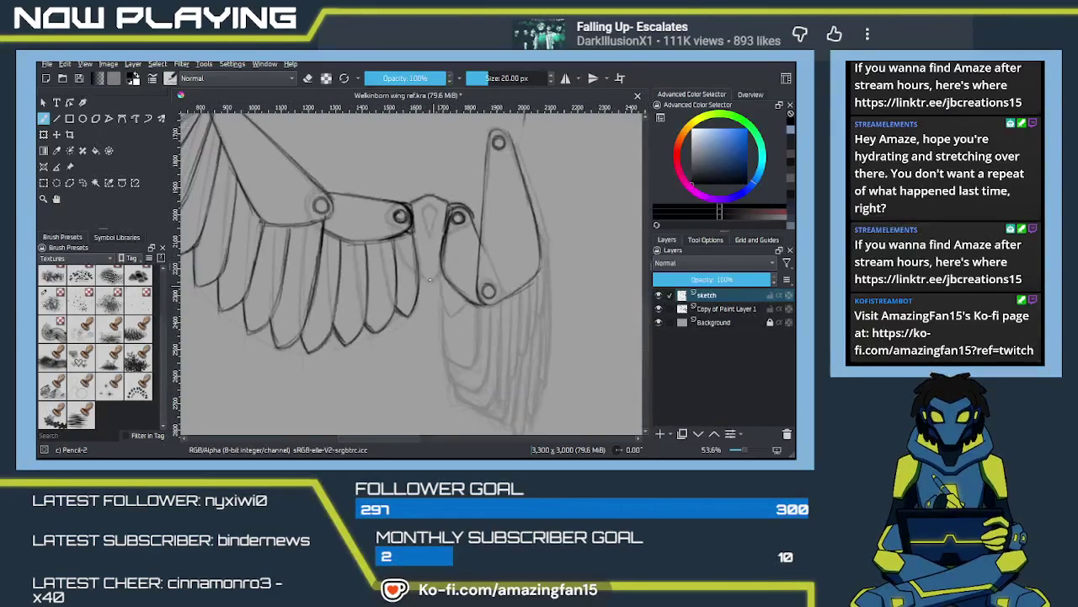
{"action": "key", "text": "q"}
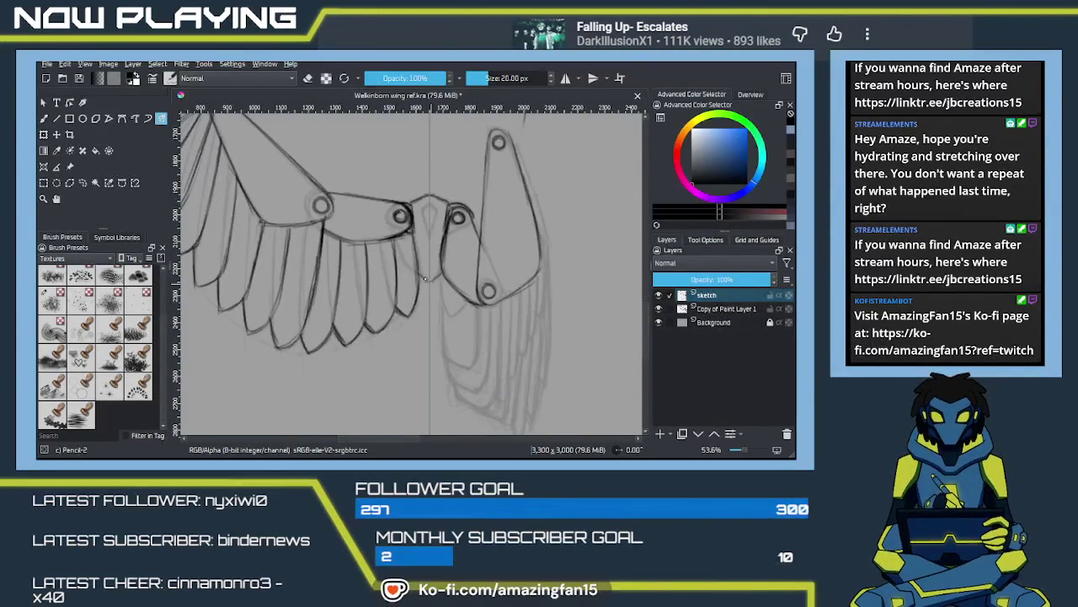
{"action": "scroll", "coordinate": [430, 313], "scroll_direction": "up", "scroll_amount": 2}
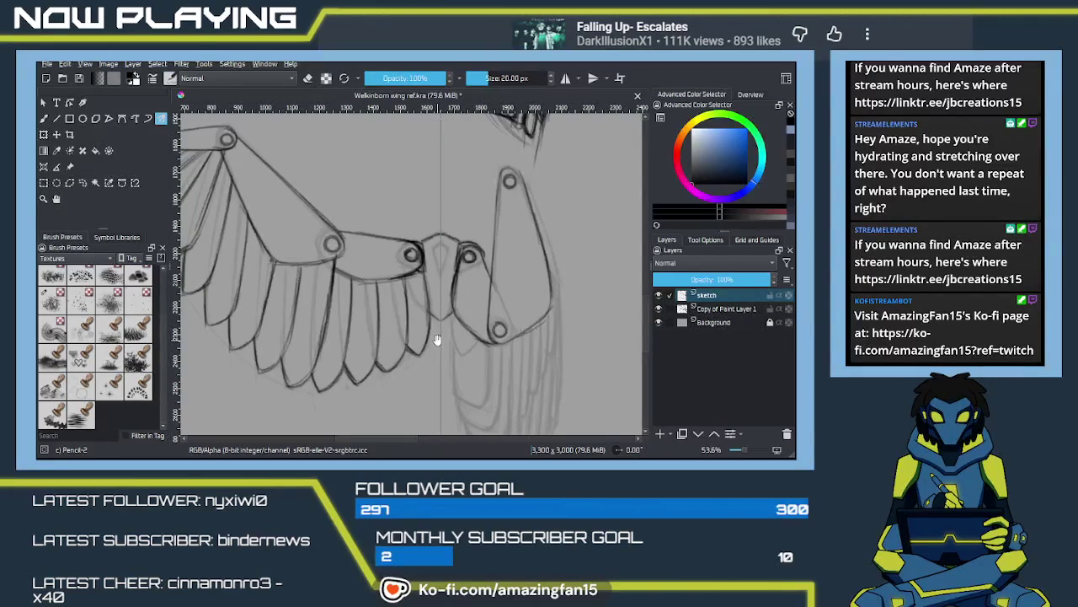
{"action": "scroll", "coordinate": [433, 348], "scroll_direction": "up", "scroll_amount": 1}
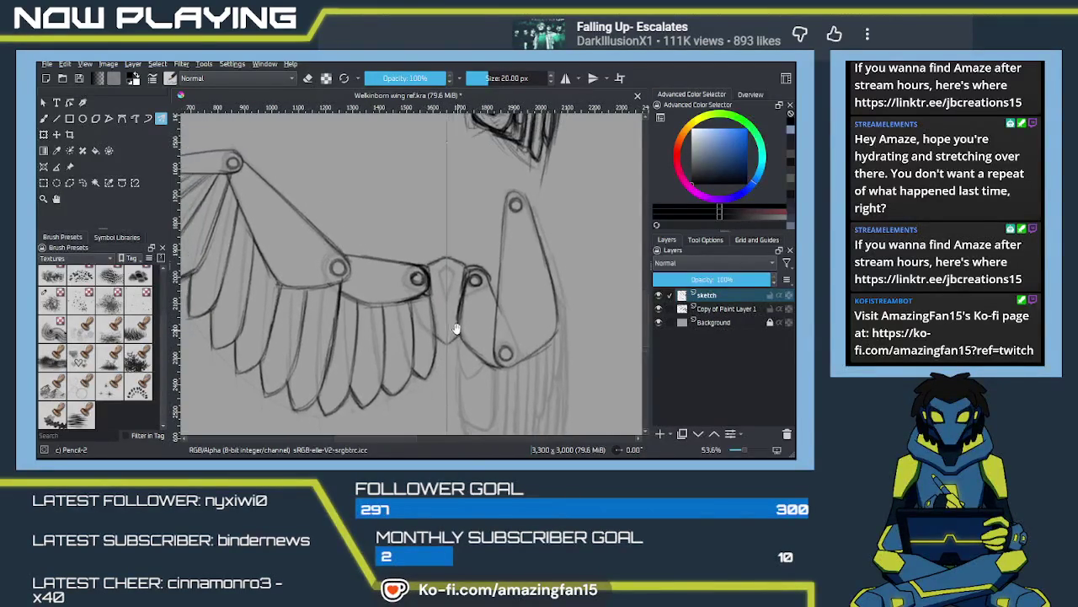
{"action": "scroll", "coordinate": [450, 338], "scroll_direction": "up", "scroll_amount": 1}
{"action": "scroll", "coordinate": [451, 341], "scroll_direction": "left", "scroll_amount": 2}
{"action": "scroll", "coordinate": [455, 344], "scroll_direction": "left", "scroll_amount": 2}
{"action": "scroll", "coordinate": [458, 346], "scroll_direction": "left", "scroll_amount": 1}
{"action": "scroll", "coordinate": [459, 346], "scroll_direction": "down", "scroll_amount": 1, "text": "ctrl"}
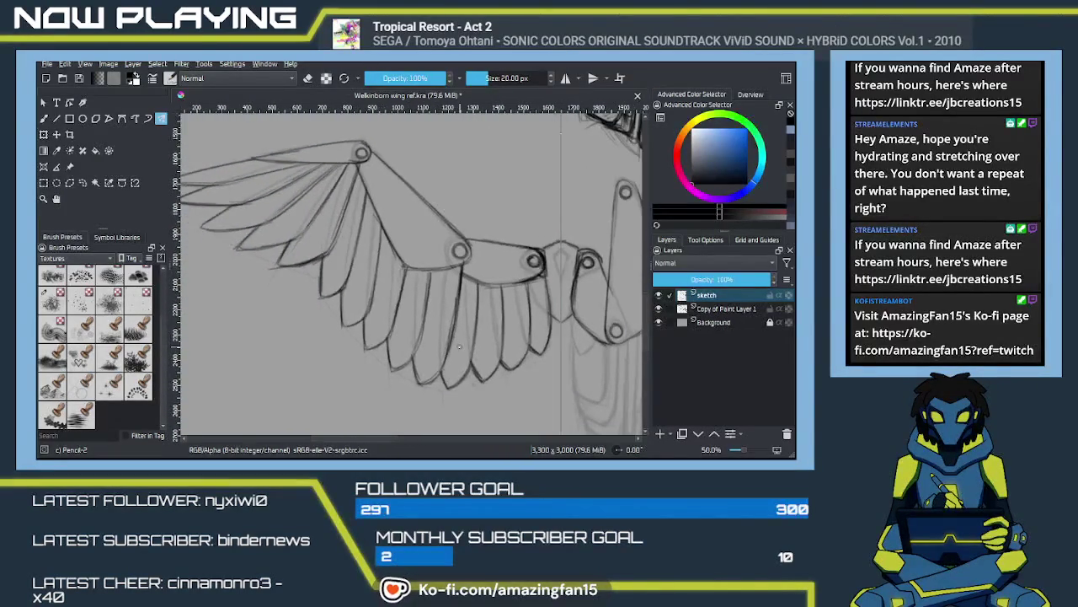
{"action": "scroll", "coordinate": [459, 345], "scroll_direction": "down", "scroll_amount": 1, "text": "ctrl"}
{"action": "scroll", "coordinate": [457, 346], "scroll_direction": "down", "scroll_amount": 2, "text": "ctrl"}
{"action": "scroll", "coordinate": [453, 346], "scroll_direction": "down", "scroll_amount": 1, "text": "ctrl"}
{"action": "scroll", "coordinate": [447, 341], "scroll_direction": "up", "scroll_amount": 2}
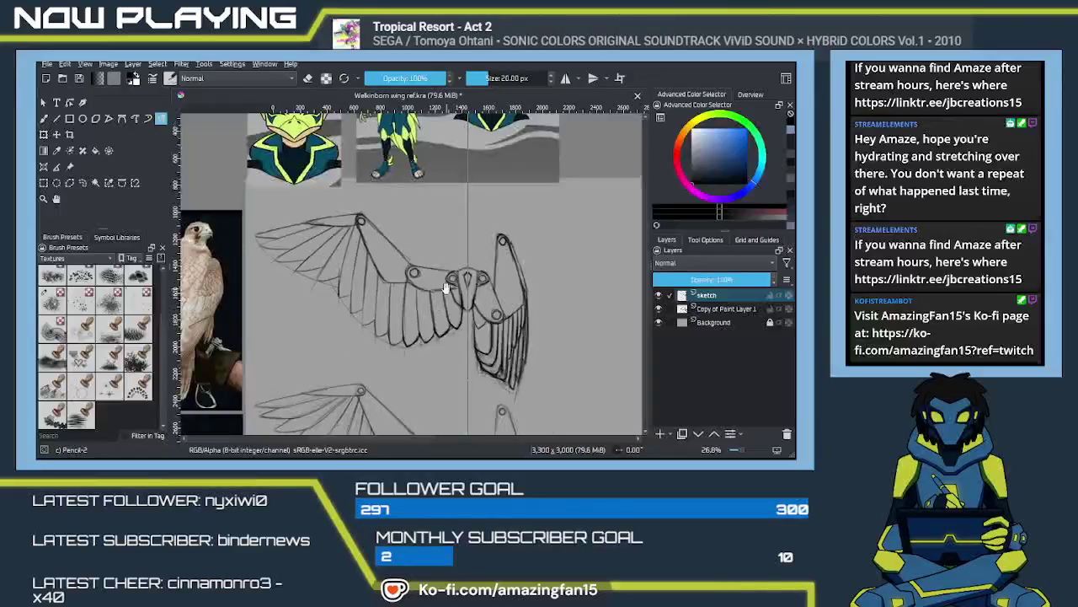
{"action": "scroll", "coordinate": [434, 328], "scroll_direction": "up", "scroll_amount": 2}
{"action": "scroll", "coordinate": [417, 312], "scroll_direction": "up", "scroll_amount": 2}
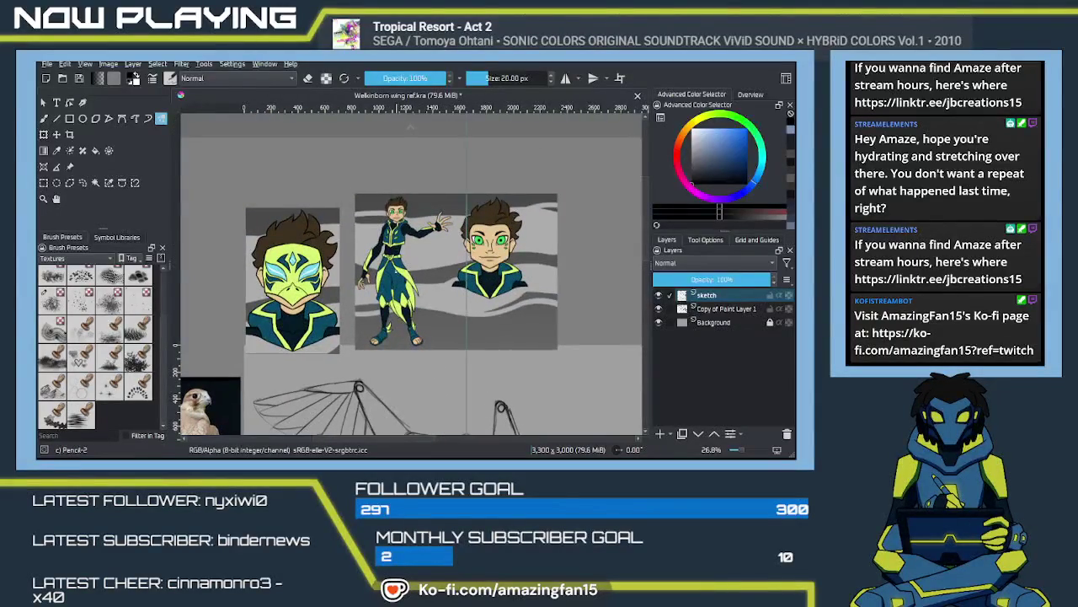
{"action": "scroll", "coordinate": [417, 274], "scroll_direction": "up", "scroll_amount": 1, "text": "ctrl"}
{"action": "scroll", "coordinate": [417, 274], "scroll_direction": "up", "scroll_amount": 2, "text": "ctrl"}
{"action": "scroll", "coordinate": [417, 274], "scroll_direction": "up", "scroll_amount": 2, "text": "ctrl"}
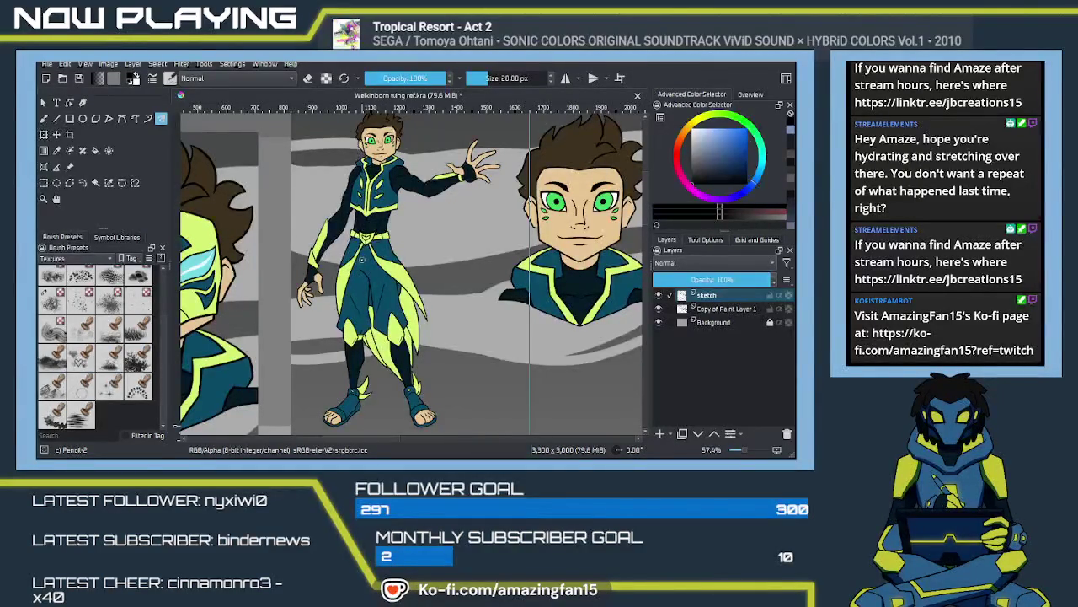
{"action": "scroll", "coordinate": [362, 259], "scroll_direction": "down", "scroll_amount": 3}
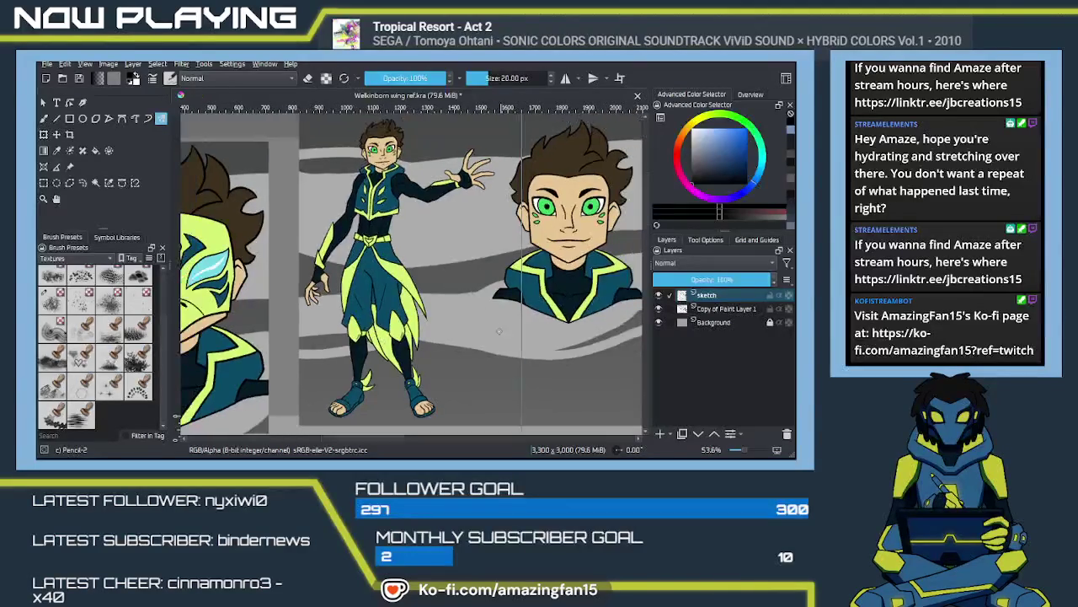
{"action": "mouse_move", "coordinate": [405, 387]}
{"action": "left_mouse_down"}
{"action": "mouse_move", "coordinate": [427, 293]}
{"action": "mouse_move", "coordinate": [410, 354]}
{"action": "left_mouse_up"}
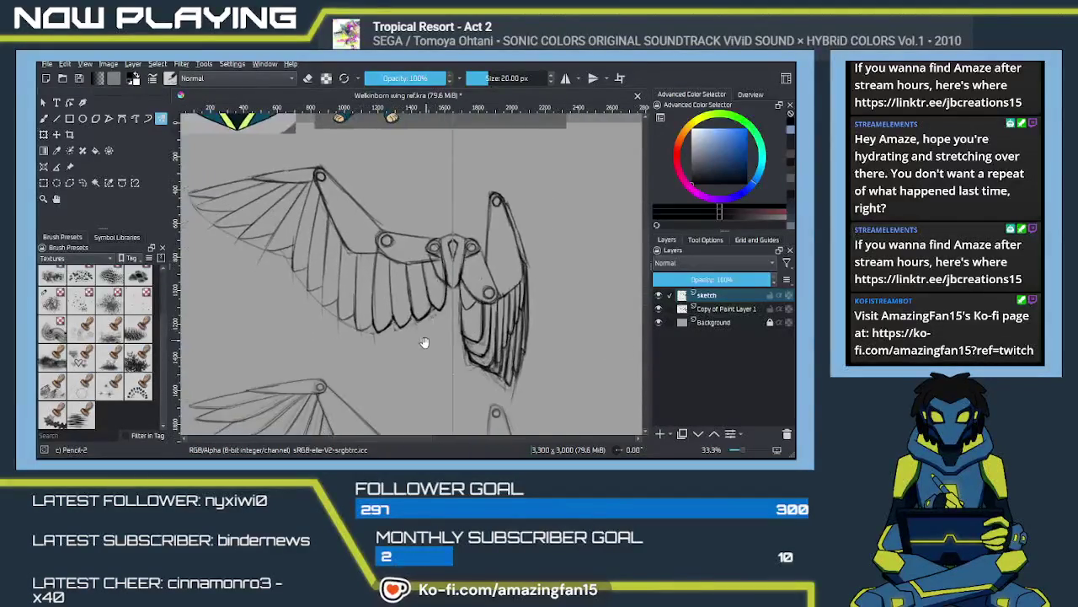
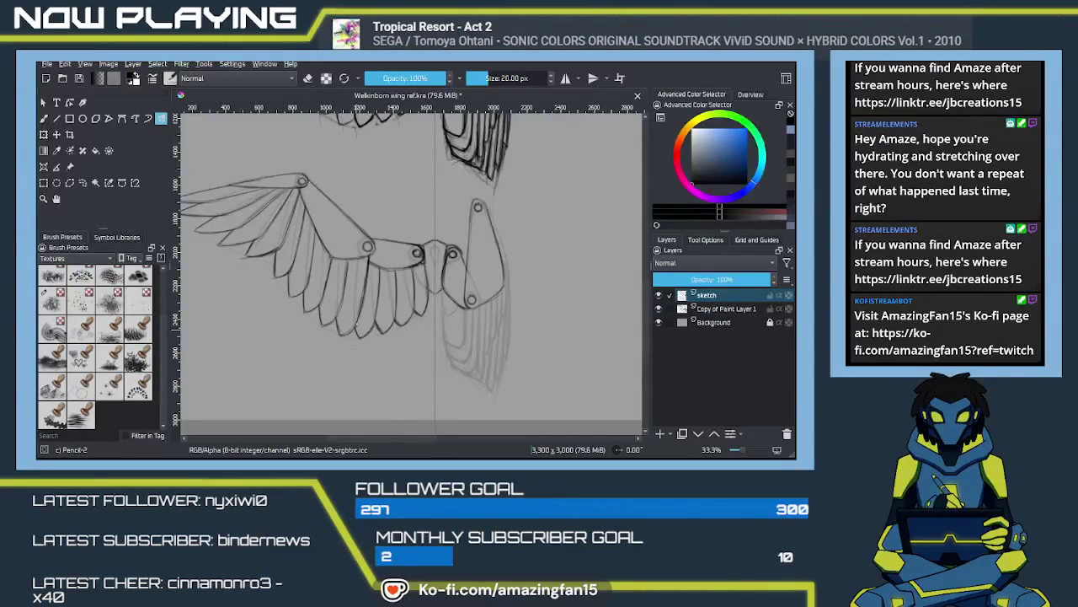
Step: Zoom in, turn off mirroring, and darken the left edge of the folded wing's feather
{"action": "key", "text": "plus"}
{"action": "key", "text": "plus"}
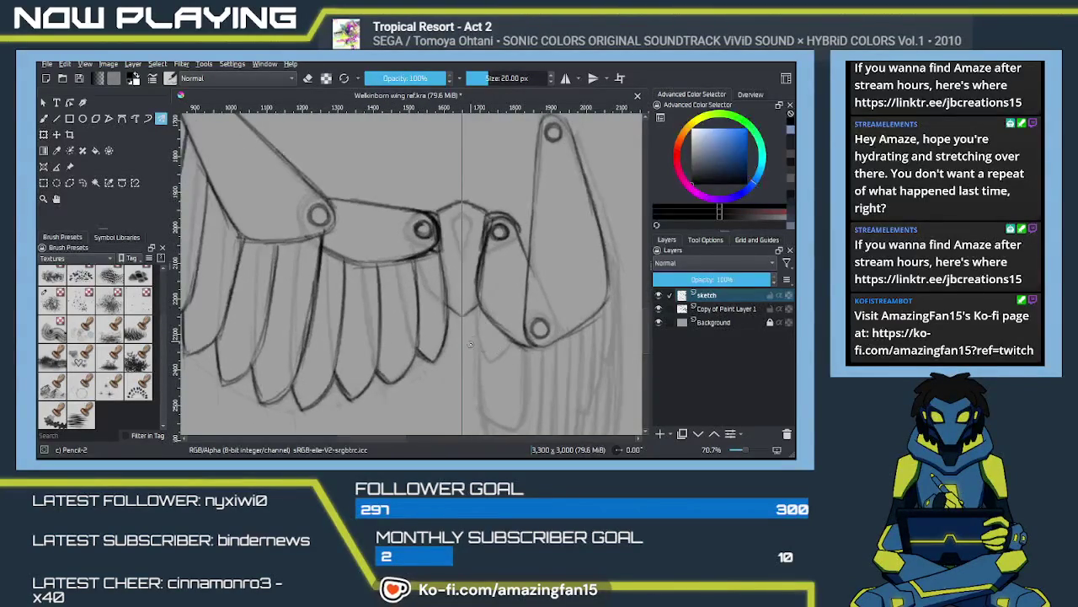
{"action": "key", "text": "b"}
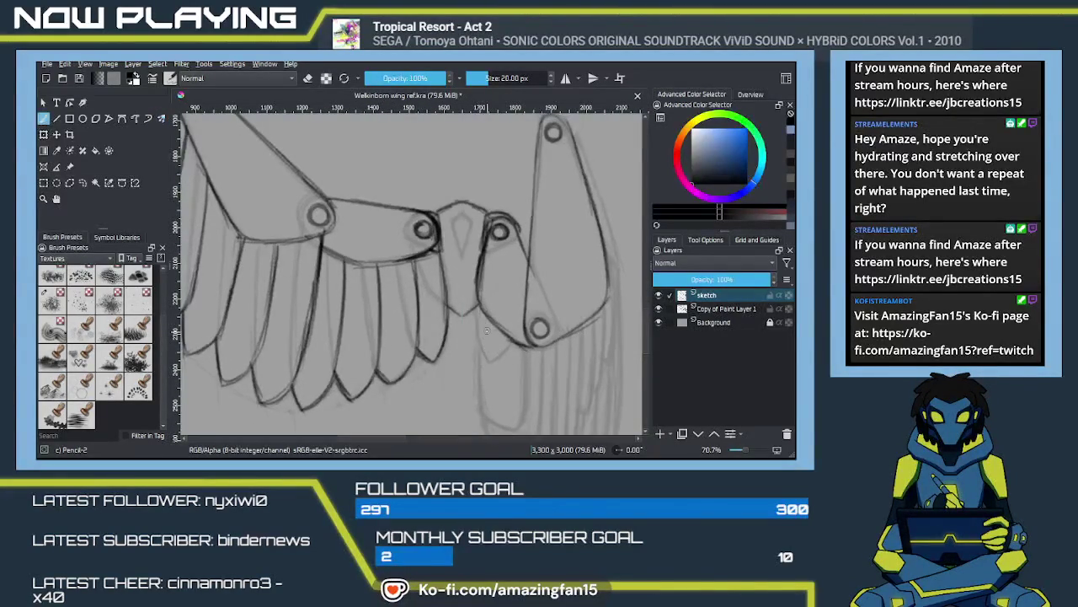
{"action": "mouse_move", "coordinate": [477, 311]}
{"action": "left_mouse_down"}
{"action": "mouse_move", "coordinate": [489, 364]}
{"action": "mouse_move", "coordinate": [517, 339]}
{"action": "mouse_move", "coordinate": [509, 350]}
{"action": "left_mouse_up"}
{"action": "left_click_drag", "start_coordinate": [496, 386], "coordinate": [464, 282]}
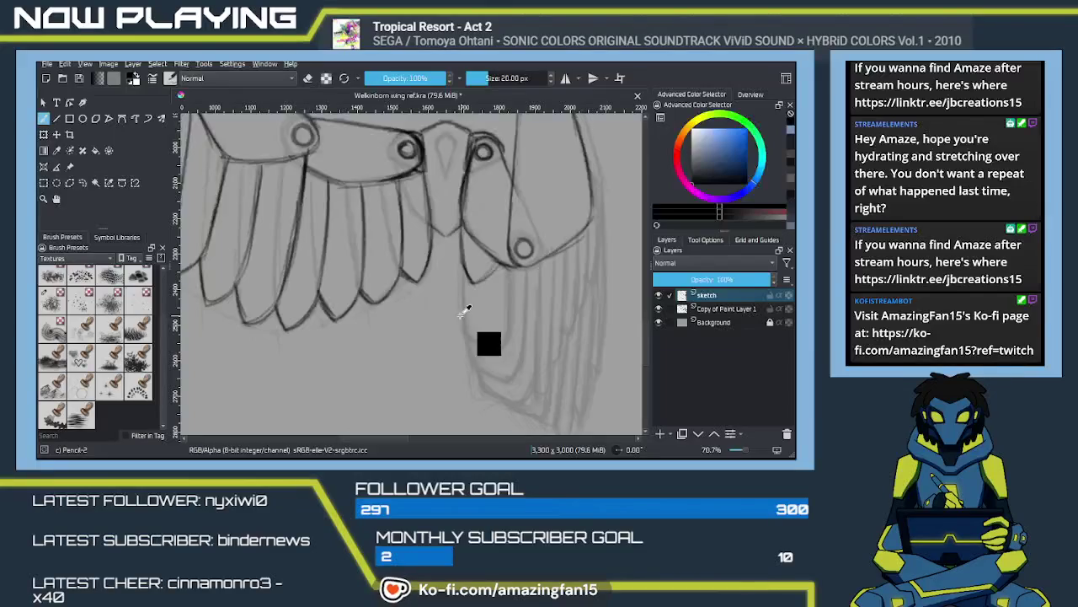
{"action": "left_click_drag", "start_coordinate": [473, 318], "coordinate": [452, 335]}
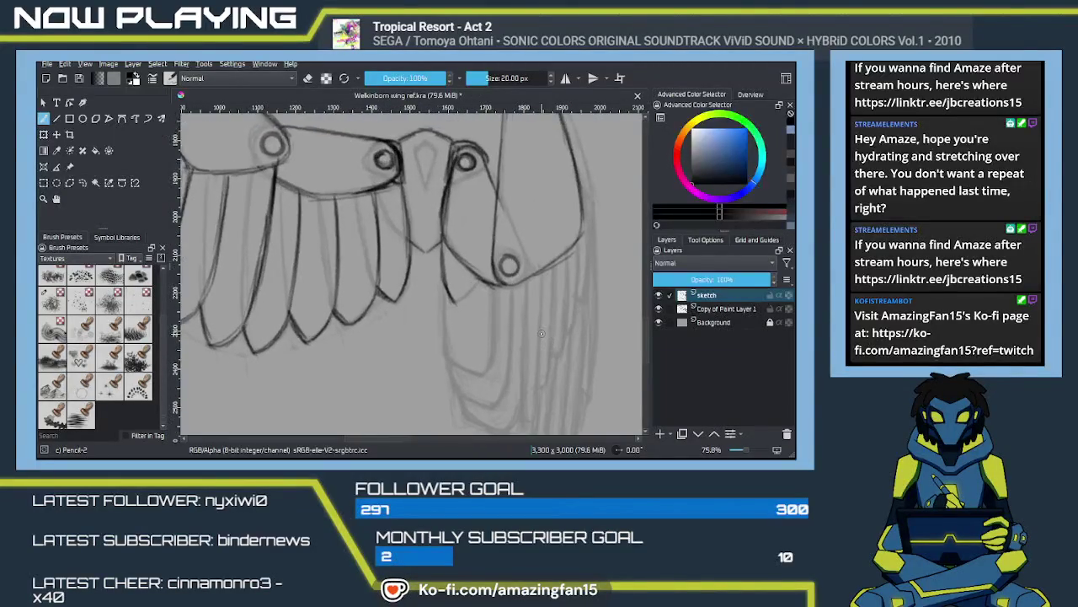
{"action": "left_click_drag", "start_coordinate": [539, 332], "coordinate": [516, 238]}
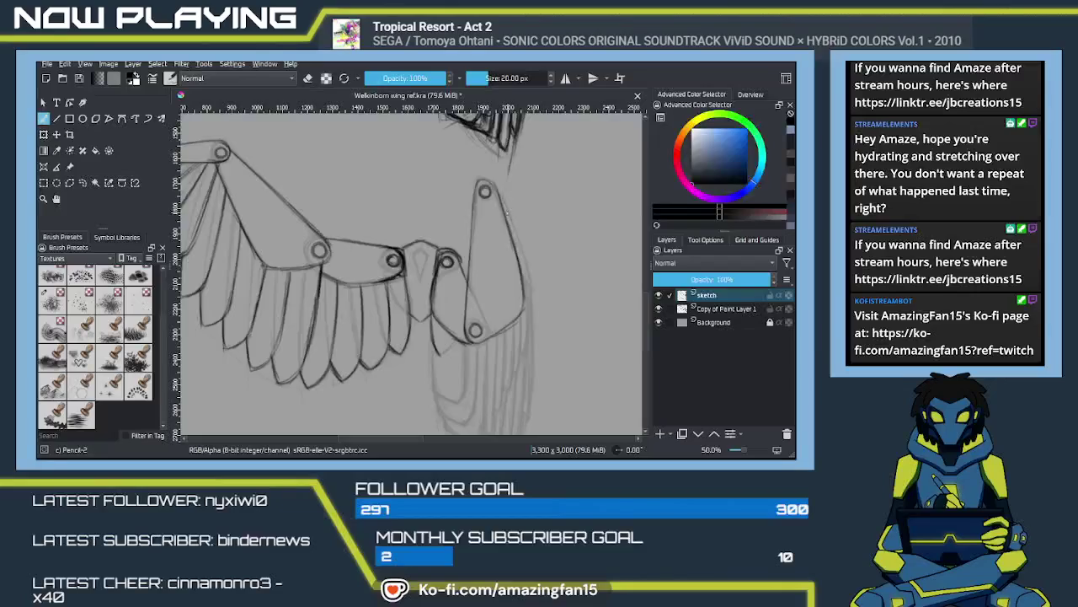
{"action": "mouse_move", "coordinate": [506, 211]}
{"action": "left_mouse_down"}
{"action": "mouse_move", "coordinate": [532, 254]}
{"action": "mouse_move", "coordinate": [511, 231]}
{"action": "mouse_move", "coordinate": [509, 242]}
{"action": "left_mouse_up"}
Step: Darken the oval joint plate's top and right edge, and erase faint stray lines
{"action": "left_click_drag", "start_coordinate": [513, 240], "coordinate": [540, 297]}
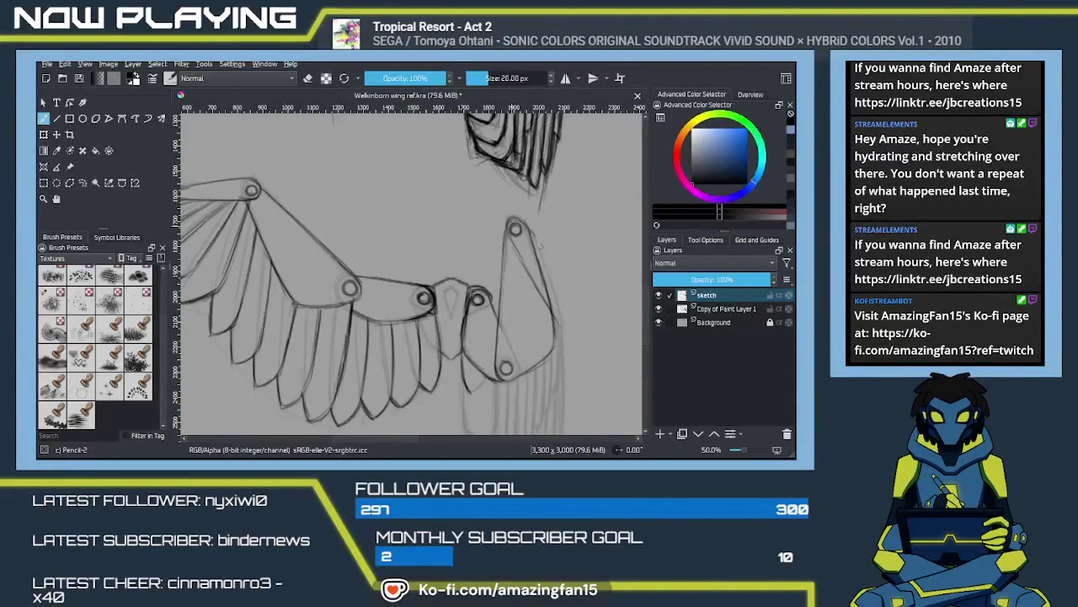
{"action": "left_click_drag", "start_coordinate": [536, 242], "coordinate": [548, 277]}
{"action": "left_click_drag", "start_coordinate": [526, 224], "coordinate": [556, 305]}
{"action": "left_click_drag", "start_coordinate": [534, 244], "coordinate": [560, 309]}
{"action": "left_click_drag", "start_coordinate": [547, 272], "coordinate": [563, 328]}
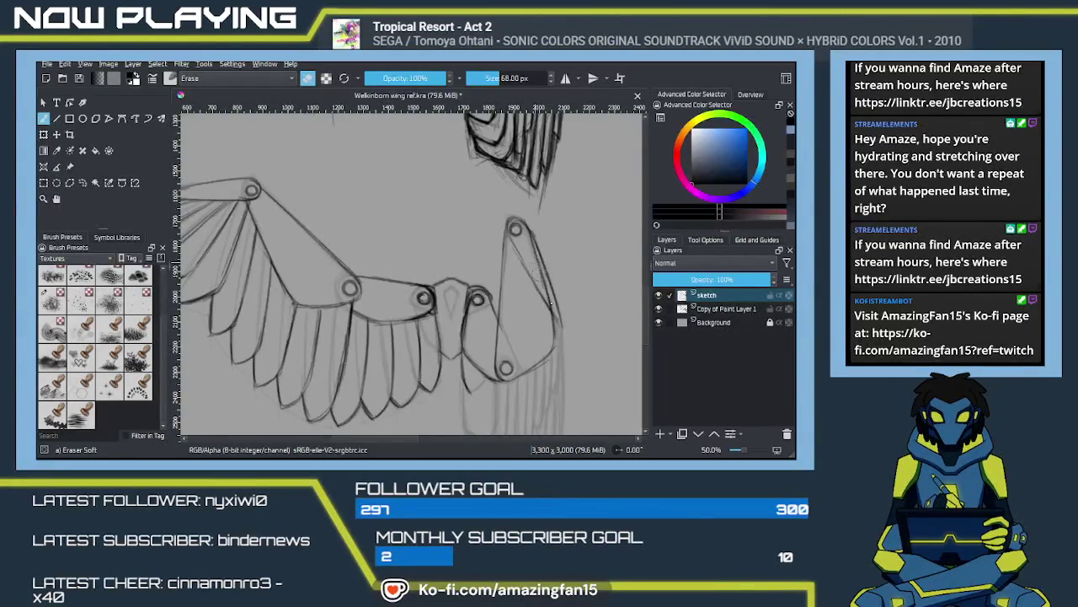
{"action": "left_click_drag", "start_coordinate": [528, 241], "coordinate": [539, 267]}
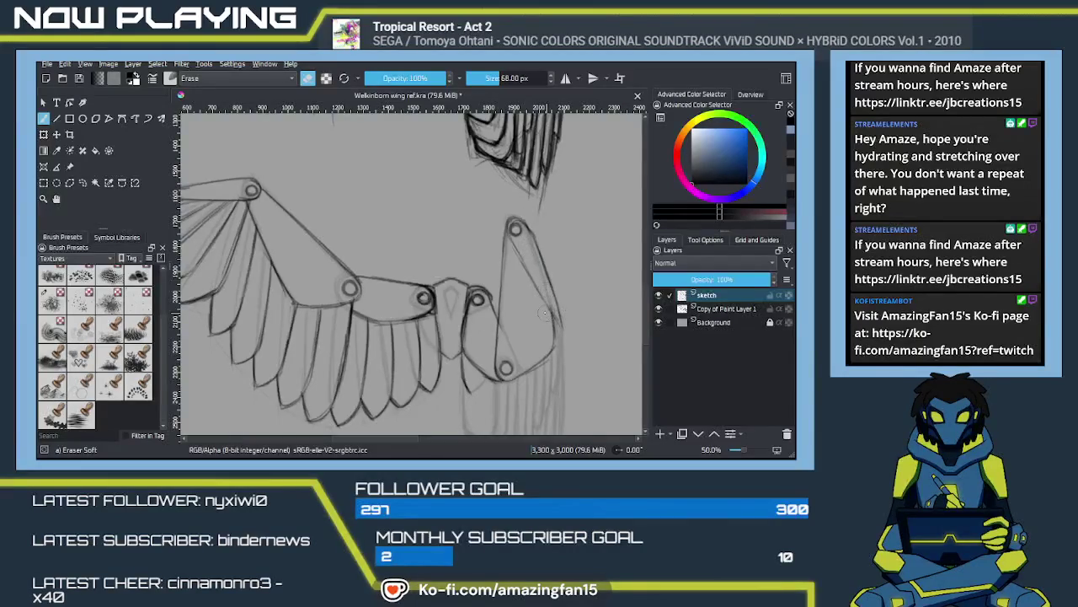
Step: Draw dark pencil lines down the folded wing's right edge with both wings in view
{"action": "key", "text": "slash"}
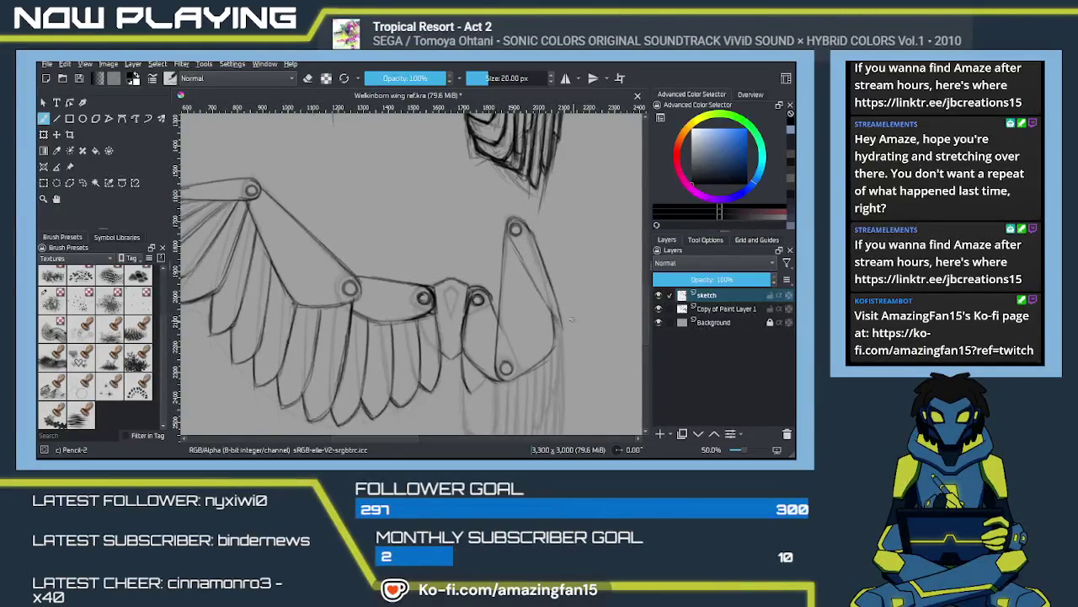
{"action": "left_click_drag", "start_coordinate": [534, 285], "coordinate": [563, 330]}
{"action": "mouse_move", "coordinate": [546, 278]}
{"action": "left_mouse_down"}
{"action": "mouse_move", "coordinate": [582, 333]}
{"action": "mouse_move", "coordinate": [638, 207]}
{"action": "left_mouse_up"}
{"action": "left_click_drag", "start_coordinate": [506, 287], "coordinate": [329, 342]}
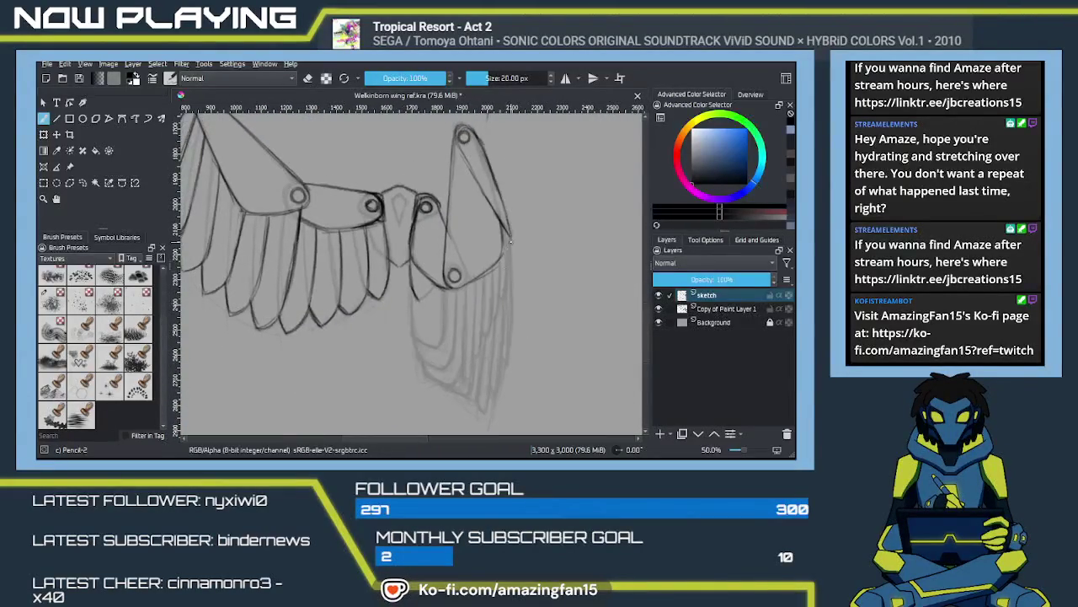
{"action": "left_click_drag", "start_coordinate": [509, 238], "coordinate": [511, 364]}
{"action": "left_click_drag", "start_coordinate": [509, 322], "coordinate": [511, 368]}
{"action": "scroll", "coordinate": [483, 264], "scroll_direction": "down", "scroll_amount": 1}
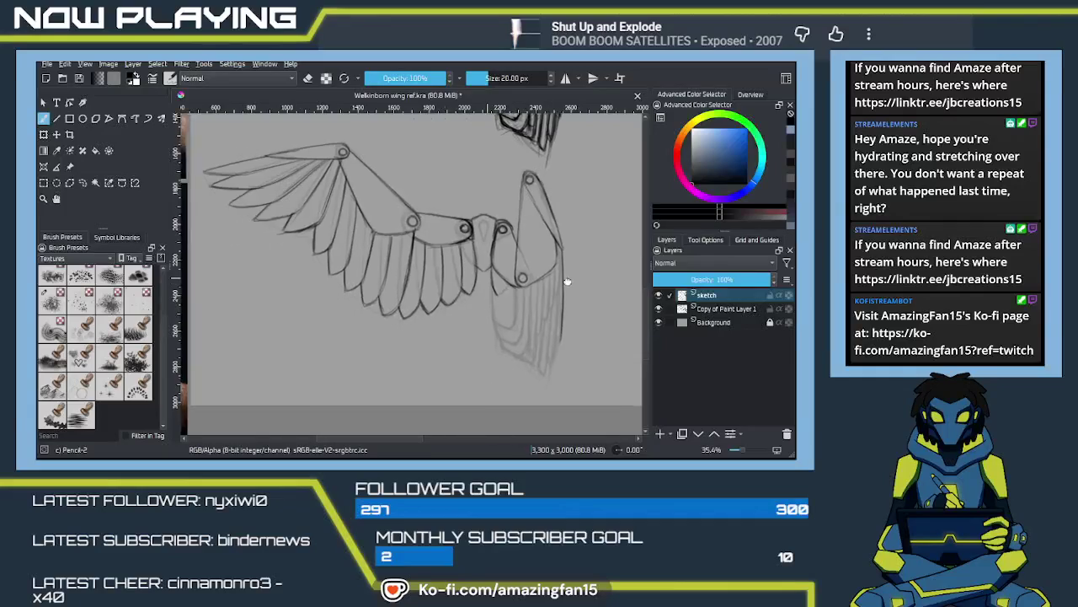
Step: Add a small joint circle and vertical feather lines, and extend the folded wing's upper bone
{"action": "left_click_drag", "start_coordinate": [518, 296], "coordinate": [515, 295]}
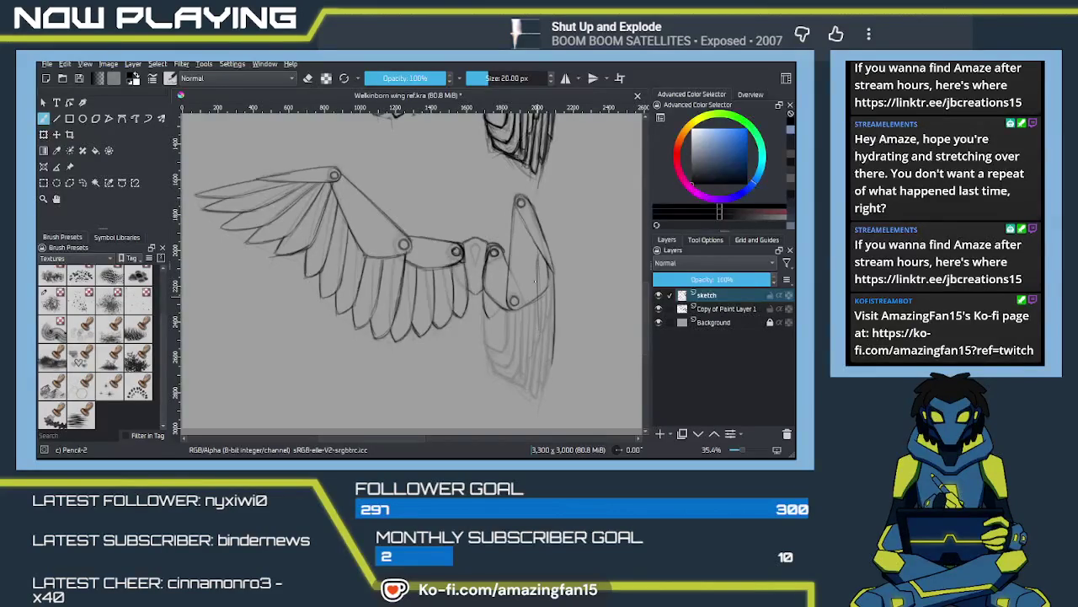
{"action": "left_click_drag", "start_coordinate": [538, 278], "coordinate": [538, 339]}
{"action": "left_click_drag", "start_coordinate": [539, 301], "coordinate": [540, 335]}
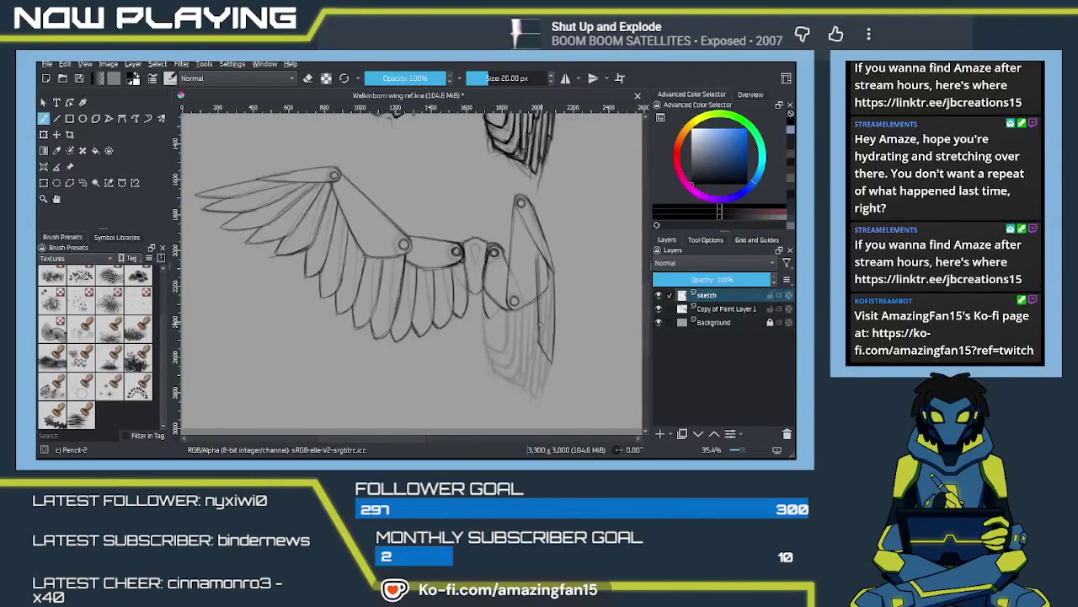
{"action": "left_click_drag", "start_coordinate": [546, 356], "coordinate": [540, 335]}
{"action": "left_click_drag", "start_coordinate": [522, 209], "coordinate": [533, 335]}
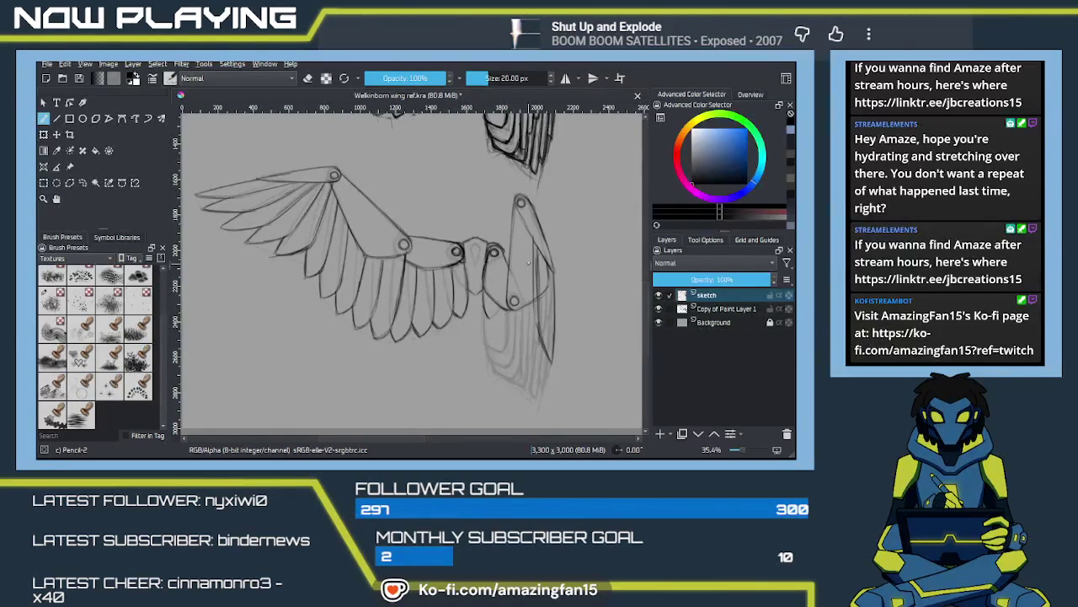
{"action": "key", "text": "ctrl+shift+z"}
{"action": "key", "text": "ctrl+z"}
{"action": "key", "text": "ctrl+shift+z"}
Step: Add short feather strokes and darken the folded wing's leading edge, undoing rejected strokes
{"action": "left_click_drag", "start_coordinate": [531, 329], "coordinate": [530, 264]}
{"action": "key", "text": "ctrl+z"}
{"action": "mouse_move", "coordinate": [531, 321]}
{"action": "left_mouse_down"}
{"action": "mouse_move", "coordinate": [531, 296]}
{"action": "mouse_move", "coordinate": [542, 377]}
{"action": "left_mouse_up"}
{"action": "left_click_drag", "start_coordinate": [526, 235], "coordinate": [527, 303]}
{"action": "left_click_drag", "start_coordinate": [524, 239], "coordinate": [526, 329]}
{"action": "left_click_drag", "start_coordinate": [526, 264], "coordinate": [526, 319]}
{"action": "key", "text": "ctrl+z"}
Step: Zoom to 46.7% and draw a long vertical feather line down the folded wing, retracing it darker
{"action": "scroll", "coordinate": [464, 357], "scroll_direction": "up", "scroll_amount": 3}
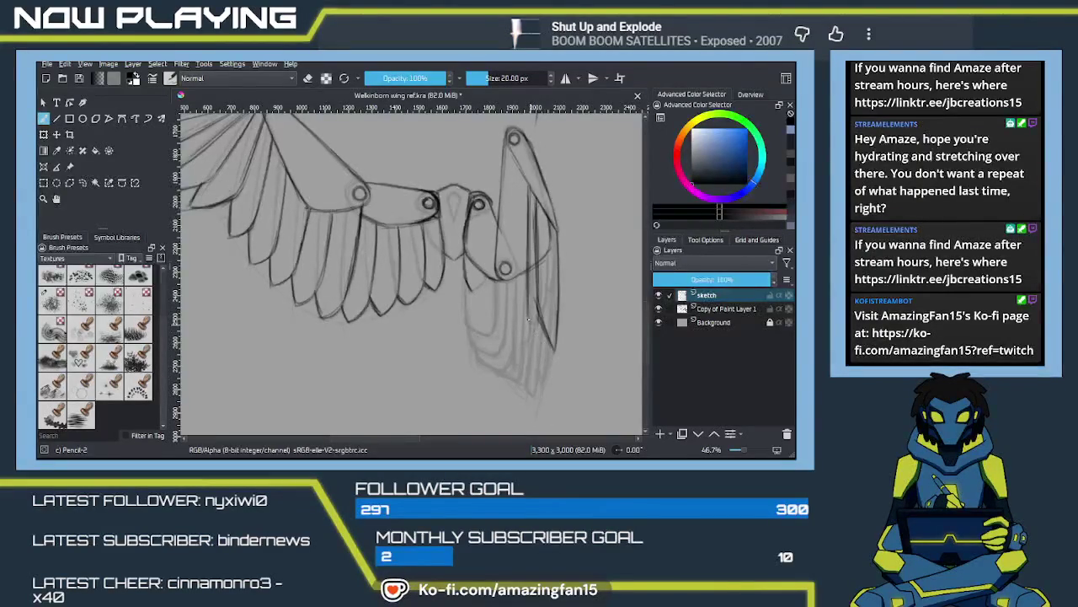
{"action": "left_click_drag", "start_coordinate": [531, 310], "coordinate": [533, 351]}
{"action": "mouse_move", "coordinate": [535, 355]}
{"action": "left_mouse_down"}
{"action": "mouse_move", "coordinate": [544, 386]}
{"action": "mouse_move", "coordinate": [548, 370]}
{"action": "left_mouse_up"}
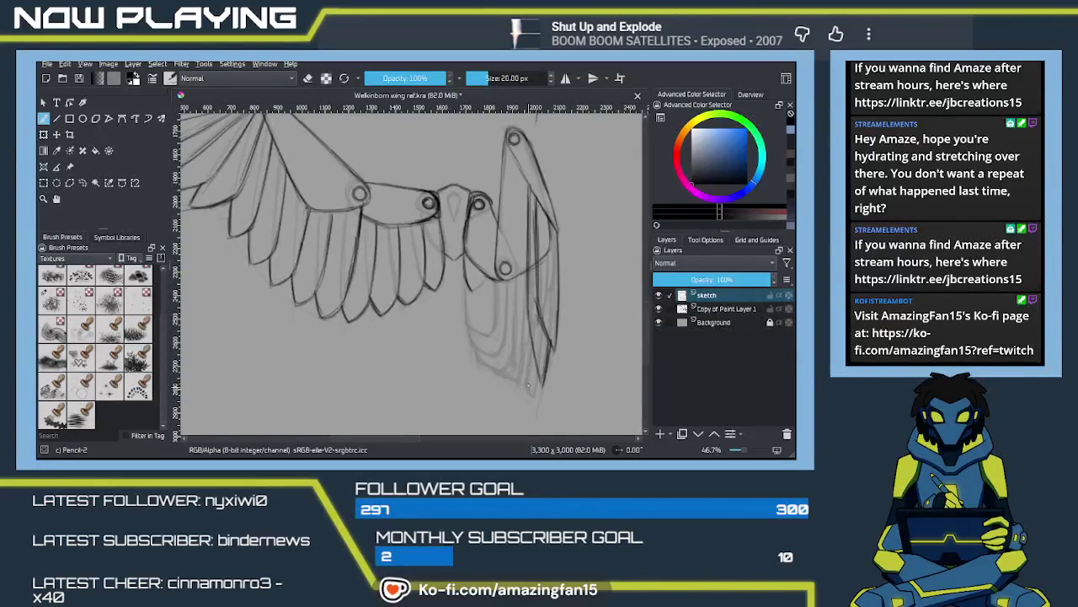
{"action": "left_click_drag", "start_coordinate": [520, 173], "coordinate": [519, 284]}
{"action": "key", "text": "ctrl+z"}
{"action": "left_click_drag", "start_coordinate": [520, 173], "coordinate": [521, 283]}
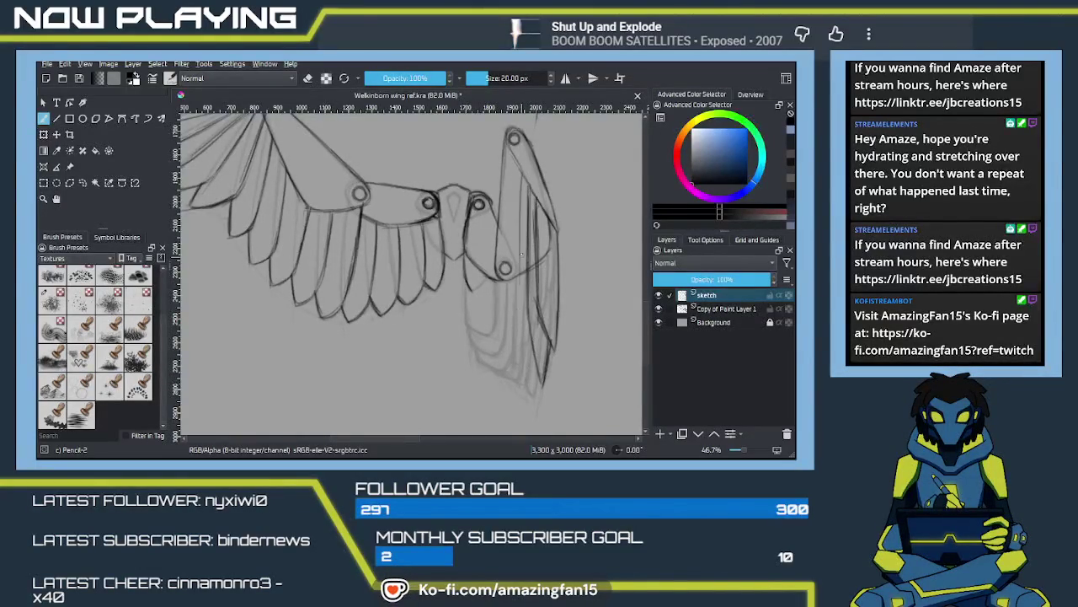
{"action": "left_click_drag", "start_coordinate": [521, 172], "coordinate": [520, 289]}
{"action": "left_click_drag", "start_coordinate": [521, 226], "coordinate": [522, 324]}
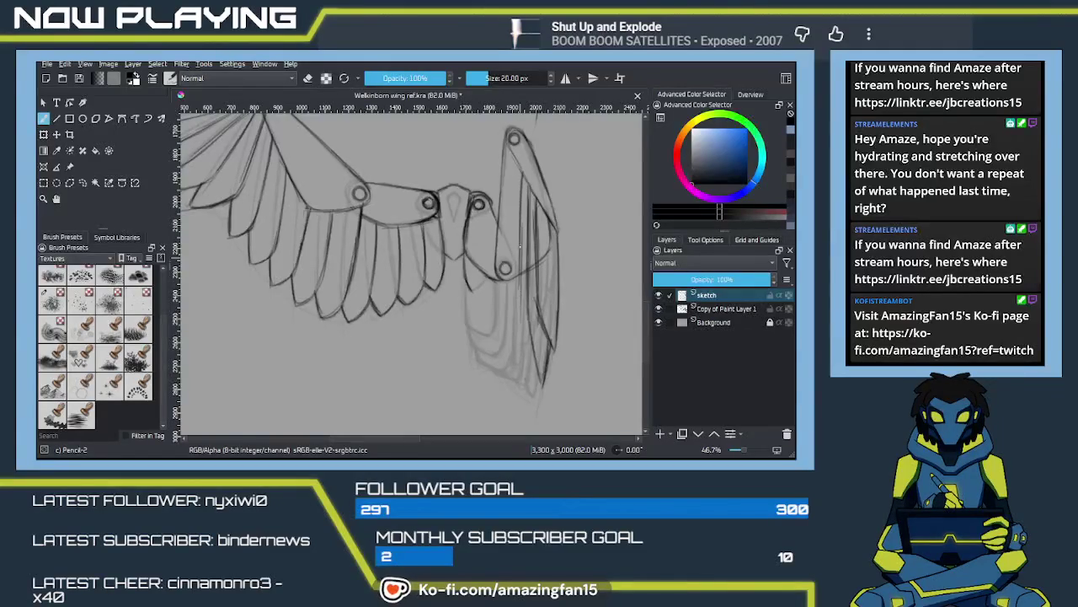
{"action": "left_click_drag", "start_coordinate": [519, 173], "coordinate": [514, 342]}
{"action": "left_click_drag", "start_coordinate": [518, 259], "coordinate": [519, 357]}
{"action": "left_click_drag", "start_coordinate": [519, 286], "coordinate": [519, 372]}
Step: Redraw the vertical feather lines longer, undoing bad attempts, and darken the lower feather lines
{"action": "key", "text": "ctrl+z"}
{"action": "key", "text": "ctrl+z"}
{"action": "left_click_drag", "start_coordinate": [518, 256], "coordinate": [517, 366]}
{"action": "left_click_drag", "start_coordinate": [520, 296], "coordinate": [520, 376]}
{"action": "key", "text": "ctrl+z"}
{"action": "key", "text": "ctrl+z"}
{"action": "key", "text": "ctrl+z"}
{"action": "left_click_drag", "start_coordinate": [516, 269], "coordinate": [516, 330]}
{"action": "key", "text": "ctrl+z"}
{"action": "left_click_drag", "start_coordinate": [519, 248], "coordinate": [517, 349]}
{"action": "key", "text": "ctrl+z"}
{"action": "key", "text": "ctrl+z"}
{"action": "left_click_drag", "start_coordinate": [521, 178], "coordinate": [519, 287]}
{"action": "left_click_drag", "start_coordinate": [520, 231], "coordinate": [521, 340]}
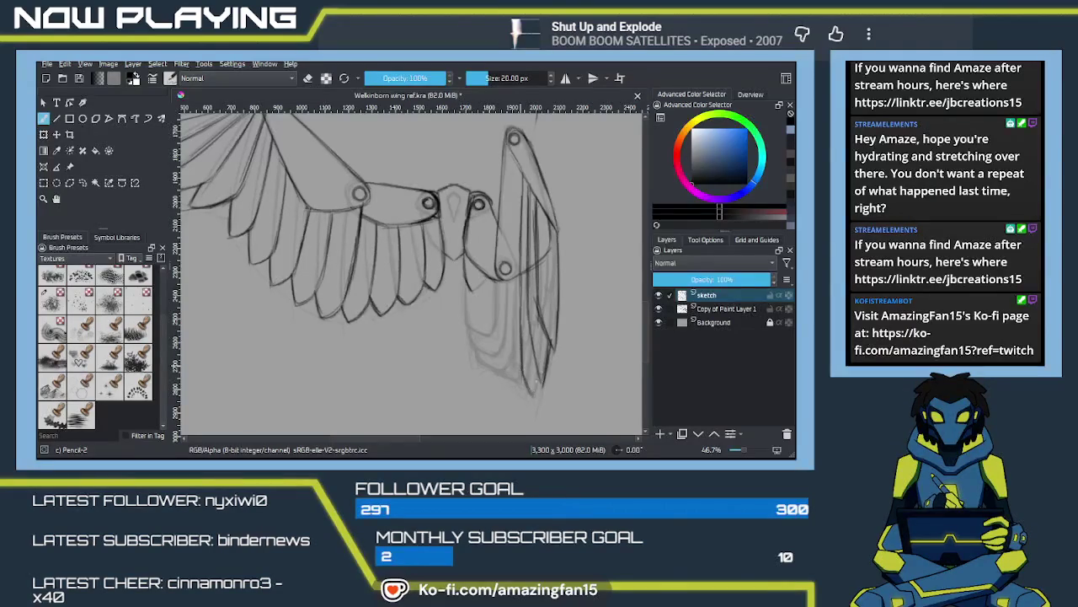
{"action": "left_click_drag", "start_coordinate": [514, 160], "coordinate": [510, 256]}
{"action": "left_click_drag", "start_coordinate": [511, 329], "coordinate": [509, 243]}
{"action": "left_click_drag", "start_coordinate": [512, 354], "coordinate": [510, 258]}
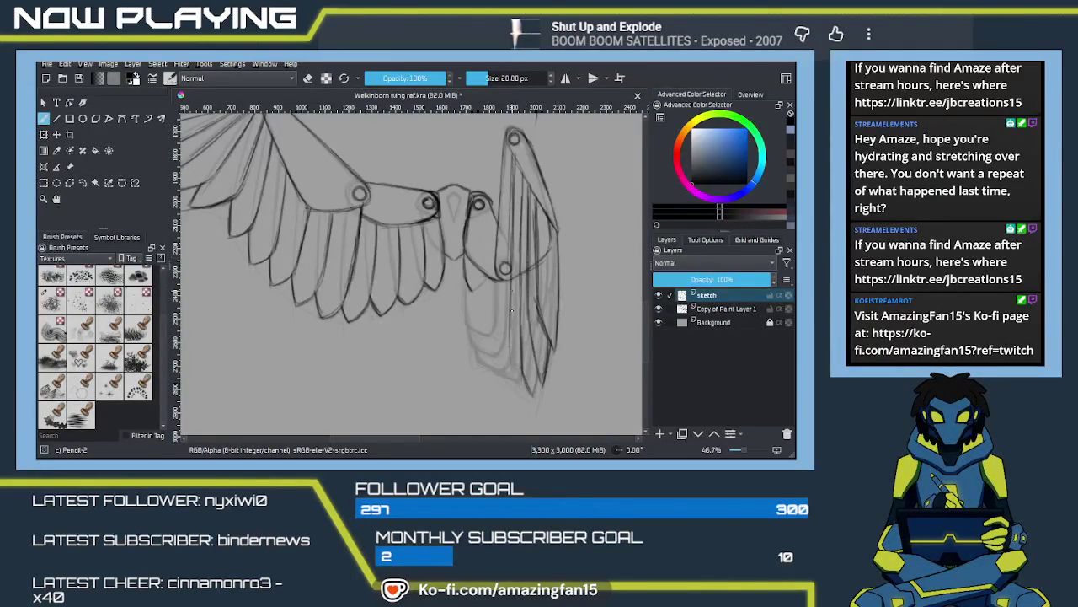
Step: Pan around both wings and draw a line along the folded wing's left edge
{"action": "mouse_move", "coordinate": [466, 354]}
{"action": "left_mouse_down"}
{"action": "mouse_move", "coordinate": [493, 415]}
{"action": "mouse_move", "coordinate": [480, 402]}
{"action": "mouse_move", "coordinate": [480, 425]}
{"action": "left_mouse_up"}
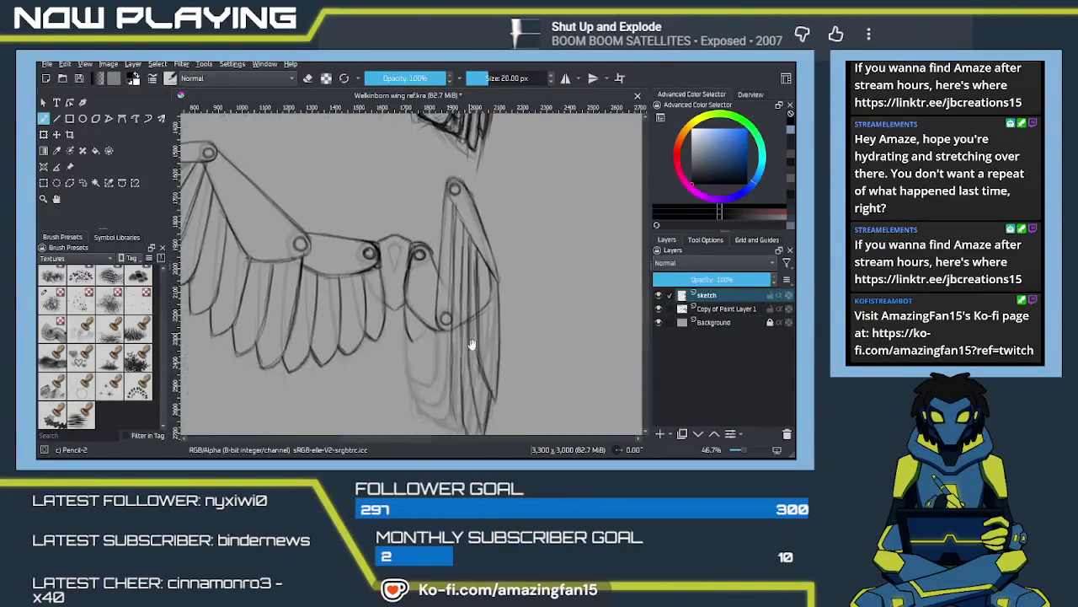
{"action": "mouse_move", "coordinate": [464, 378]}
{"action": "left_mouse_down"}
{"action": "mouse_move", "coordinate": [464, 418]}
{"action": "mouse_move", "coordinate": [447, 304]}
{"action": "left_mouse_up"}
{"action": "mouse_move", "coordinate": [447, 396]}
{"action": "left_mouse_down"}
{"action": "mouse_move", "coordinate": [443, 337]}
{"action": "mouse_move", "coordinate": [451, 340]}
{"action": "left_mouse_up"}
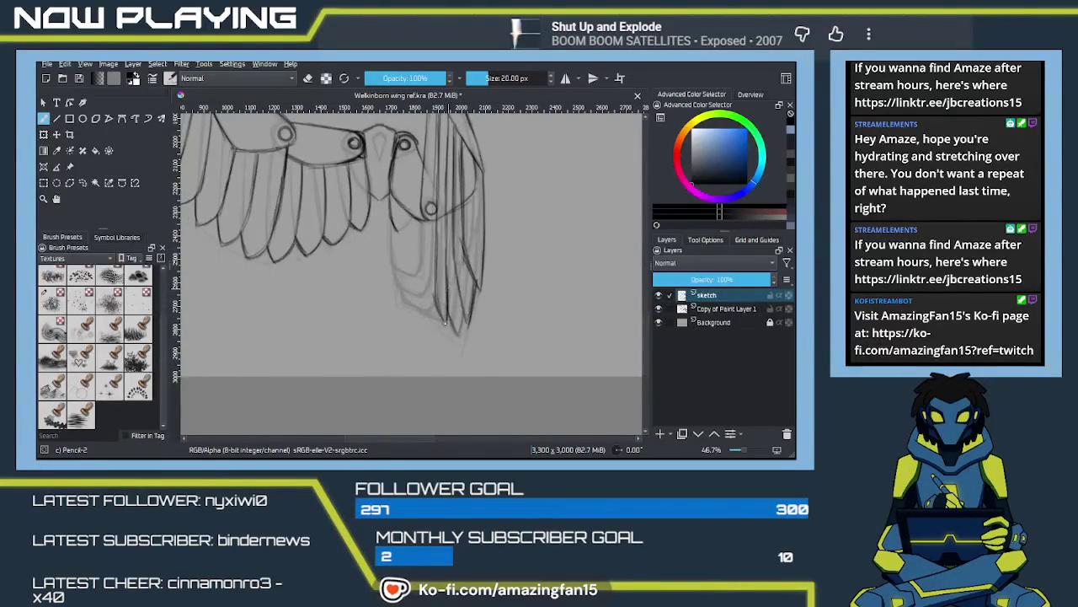
{"action": "left_click_drag", "start_coordinate": [446, 293], "coordinate": [443, 366]}
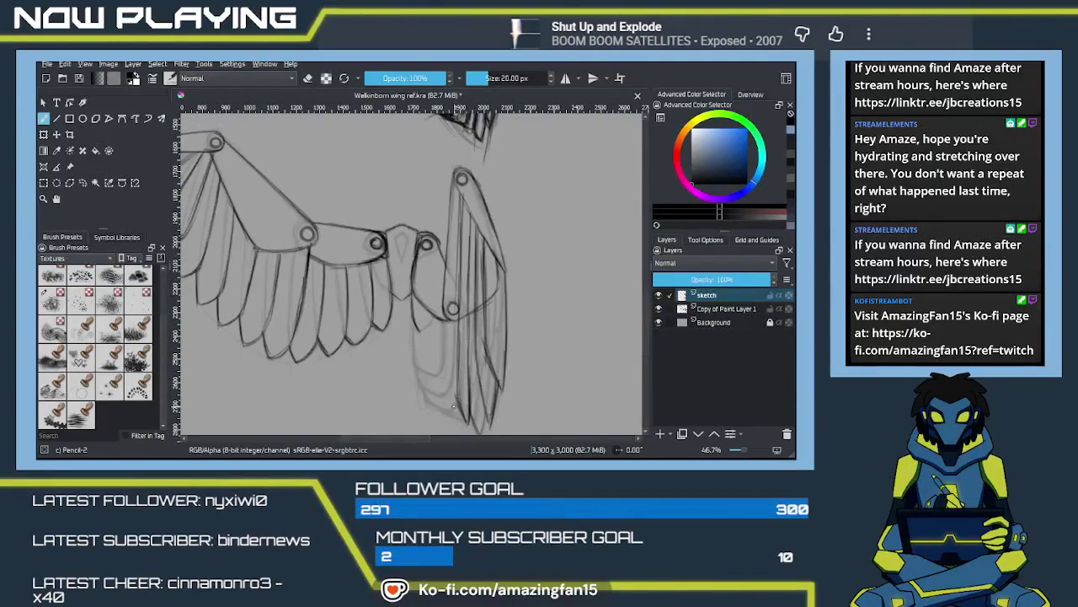
{"action": "mouse_move", "coordinate": [486, 306]}
{"action": "left_mouse_down"}
{"action": "mouse_move", "coordinate": [505, 241]}
{"action": "mouse_move", "coordinate": [494, 349]}
{"action": "mouse_move", "coordinate": [471, 367]}
{"action": "mouse_move", "coordinate": [470, 326]}
{"action": "left_mouse_up"}
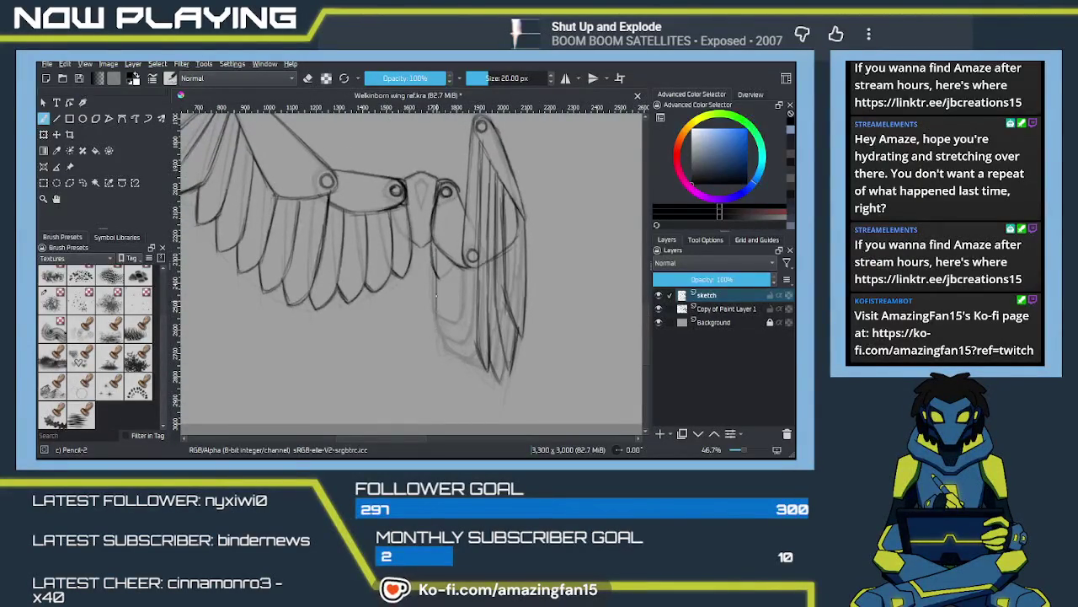
{"action": "left_click_drag", "start_coordinate": [434, 243], "coordinate": [436, 324]}
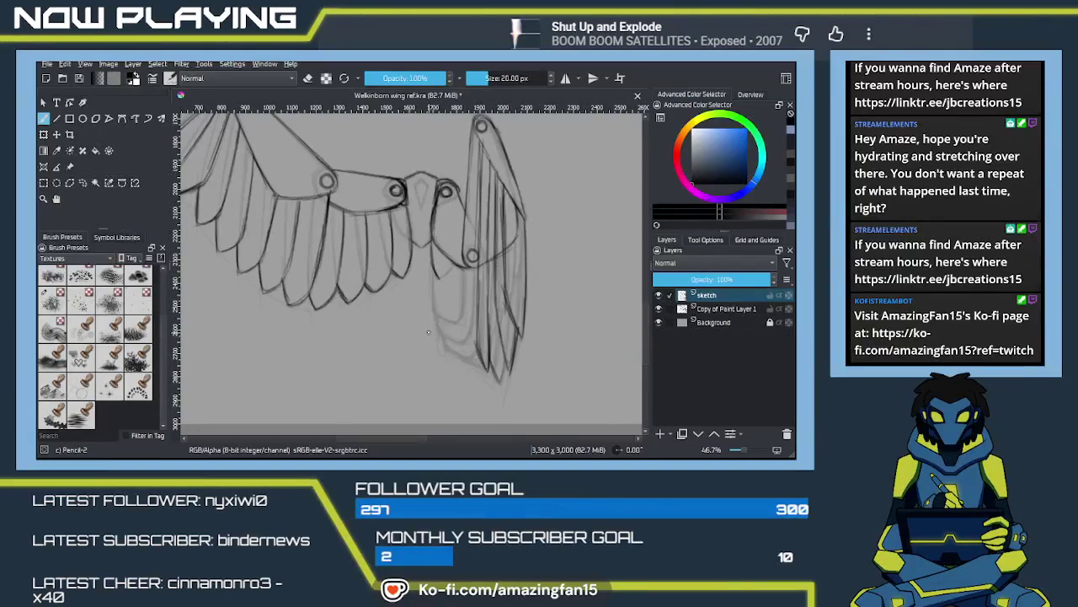
{"action": "key", "text": "e"}
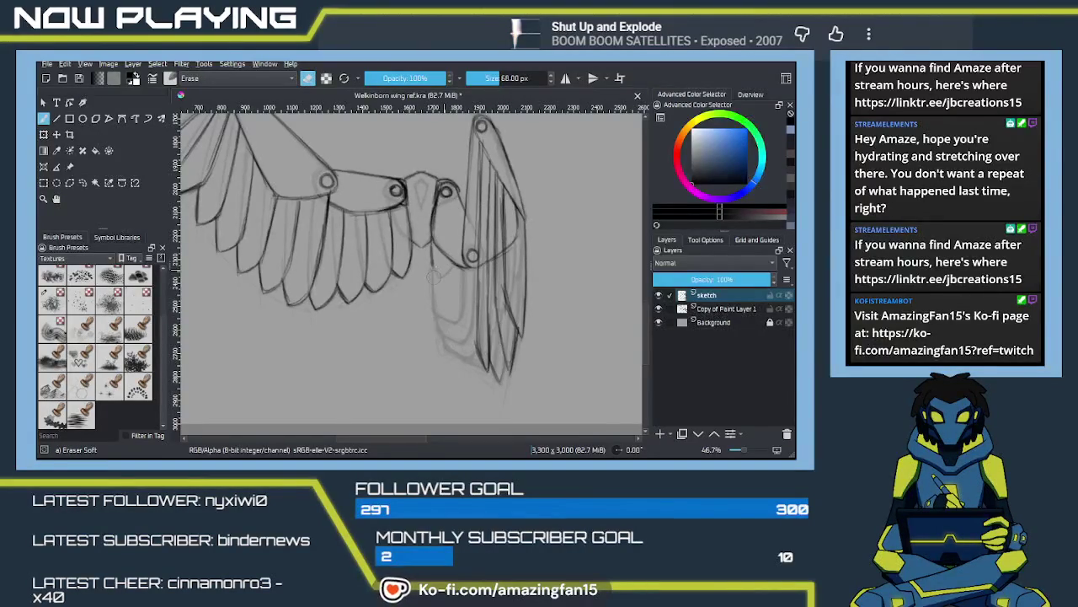
Step: Zoom in and draw a dark line down the folded wing's edge, retrying strokes
{"action": "key", "text": "e"}
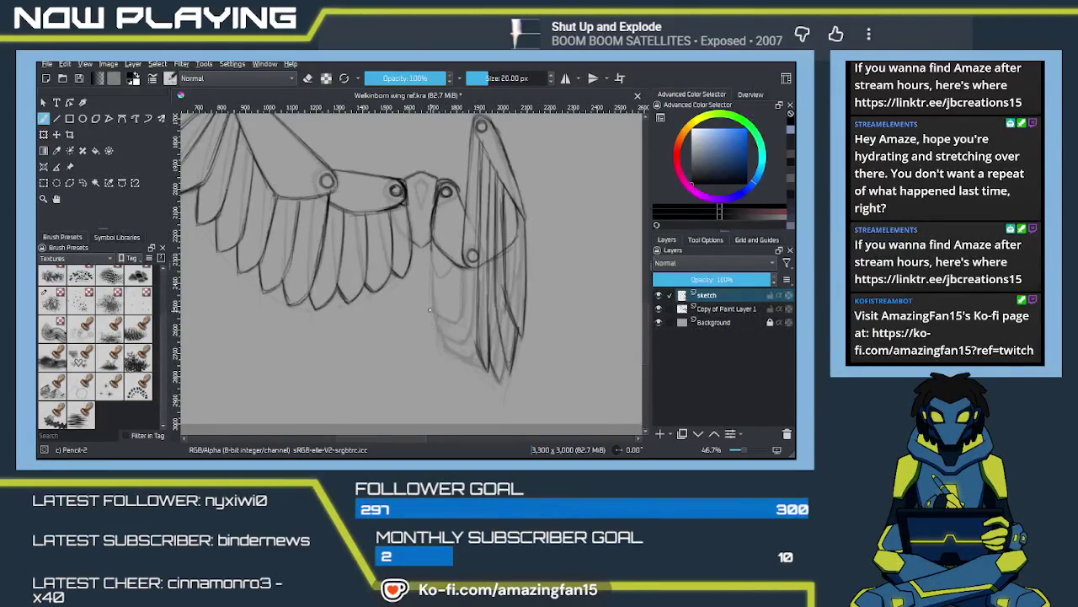
{"action": "scroll", "coordinate": [428, 318], "scroll_direction": "up", "scroll_amount": 1}
{"action": "scroll", "coordinate": [434, 270], "scroll_direction": "up", "scroll_amount": 1}
{"action": "scroll", "coordinate": [444, 220], "scroll_direction": "up", "scroll_amount": 1}
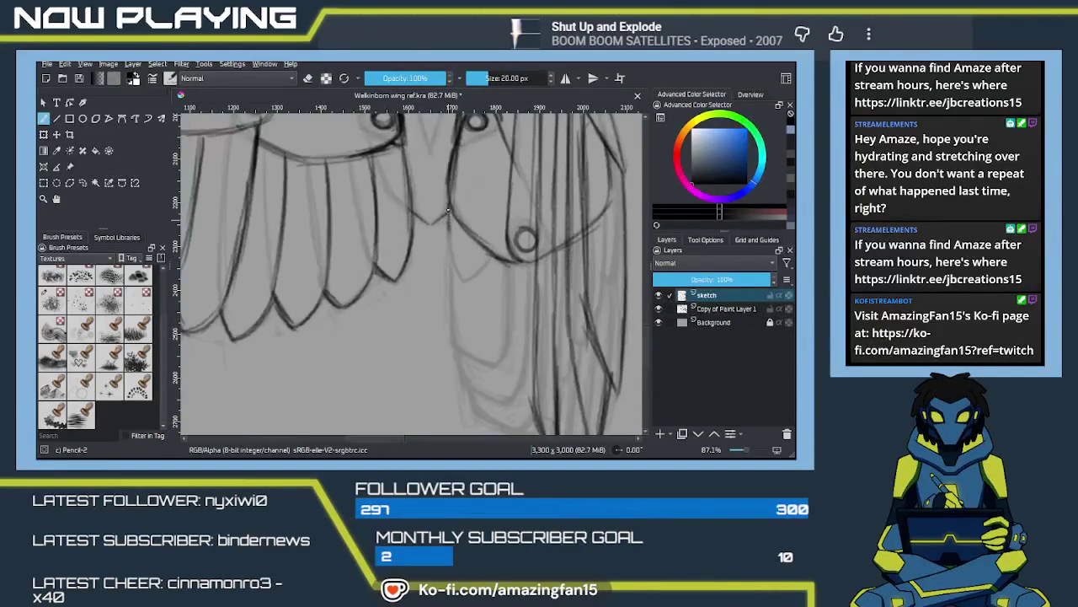
{"action": "left_click_drag", "start_coordinate": [451, 211], "coordinate": [452, 310]}
{"action": "left_click_drag", "start_coordinate": [450, 231], "coordinate": [455, 349]}
{"action": "mouse_move", "coordinate": [452, 308]}
{"action": "left_mouse_down"}
{"action": "mouse_move", "coordinate": [460, 356]}
{"action": "mouse_move", "coordinate": [487, 365]}
{"action": "left_mouse_up"}
{"action": "key", "text": "ctrl+z"}
{"action": "left_click_drag", "start_coordinate": [461, 228], "coordinate": [463, 383]}
{"action": "left_click_drag", "start_coordinate": [459, 308], "coordinate": [469, 376]}
{"action": "key", "text": "ctrl+z"}
{"action": "key", "text": "ctrl+z"}
{"action": "left_click_drag", "start_coordinate": [461, 290], "coordinate": [460, 358]}
{"action": "left_click_drag", "start_coordinate": [461, 225], "coordinate": [466, 387]}
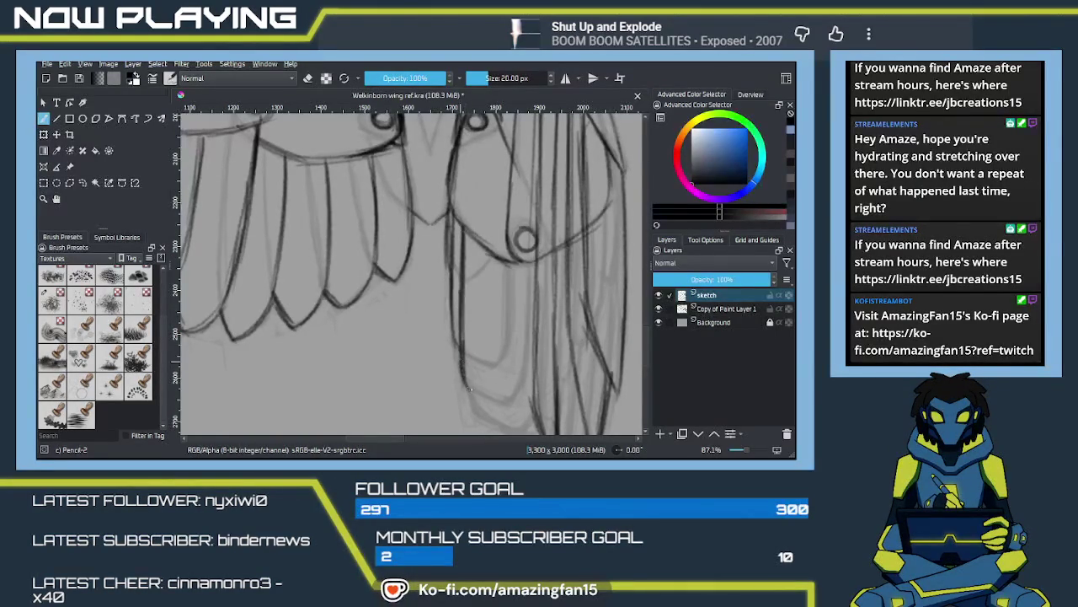
Step: Redraw the wing-edge line from the top and extend it darker toward the tips
{"action": "scroll", "coordinate": [460, 309], "scroll_direction": "down", "scroll_amount": 2}
{"action": "left_click_drag", "start_coordinate": [462, 180], "coordinate": [463, 336]}
{"action": "key", "text": "ctrl+z"}
{"action": "left_click_drag", "start_coordinate": [462, 184], "coordinate": [462, 323]}
{"action": "key", "text": "ctrl+z"}
{"action": "left_click_drag", "start_coordinate": [462, 182], "coordinate": [462, 323]}
{"action": "left_click_drag", "start_coordinate": [461, 252], "coordinate": [464, 362]}
{"action": "mouse_move", "coordinate": [462, 295]}
{"action": "left_mouse_down"}
{"action": "mouse_move", "coordinate": [465, 356]}
{"action": "mouse_move", "coordinate": [489, 366]}
{"action": "left_mouse_up"}
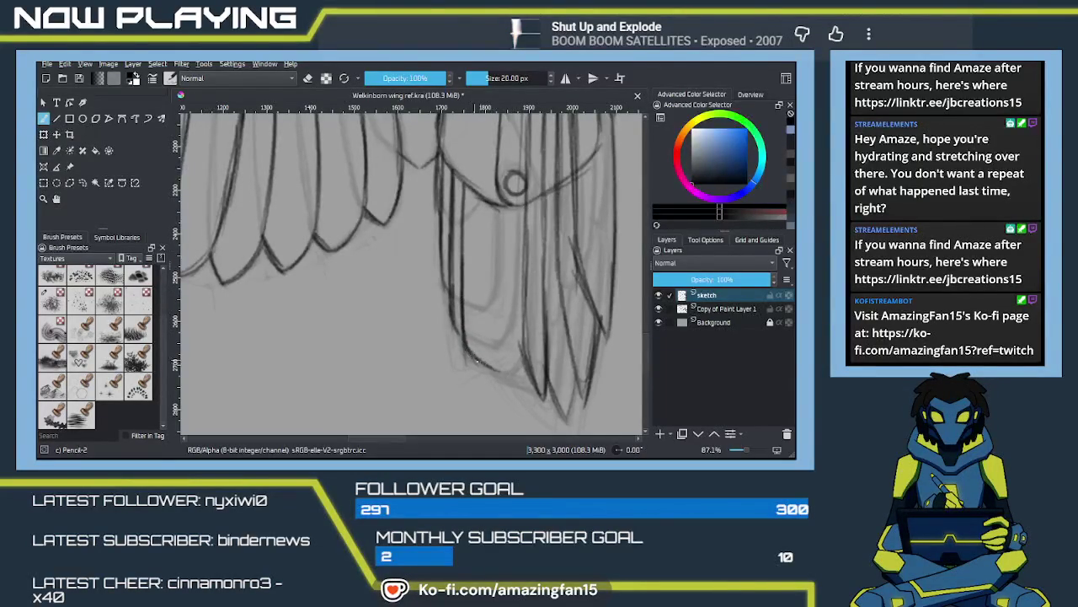
Step: Draw a dark inner feather line curving down-right to its tip, plus small lower strokes
{"action": "left_click_drag", "start_coordinate": [481, 198], "coordinate": [480, 324]}
{"action": "key", "text": "ctrl+z"}
{"action": "left_click_drag", "start_coordinate": [481, 199], "coordinate": [483, 362]}
{"action": "left_click_drag", "start_coordinate": [480, 235], "coordinate": [487, 357]}
{"action": "left_click_drag", "start_coordinate": [482, 312], "coordinate": [509, 384]}
{"action": "mouse_move", "coordinate": [485, 344]}
{"action": "left_mouse_down"}
{"action": "mouse_move", "coordinate": [505, 383]}
{"action": "mouse_move", "coordinate": [531, 391]}
{"action": "left_mouse_up"}
{"action": "left_click_drag", "start_coordinate": [455, 242], "coordinate": [479, 322]}
{"action": "scroll", "coordinate": [479, 322], "scroll_direction": "down", "scroll_amount": 2}
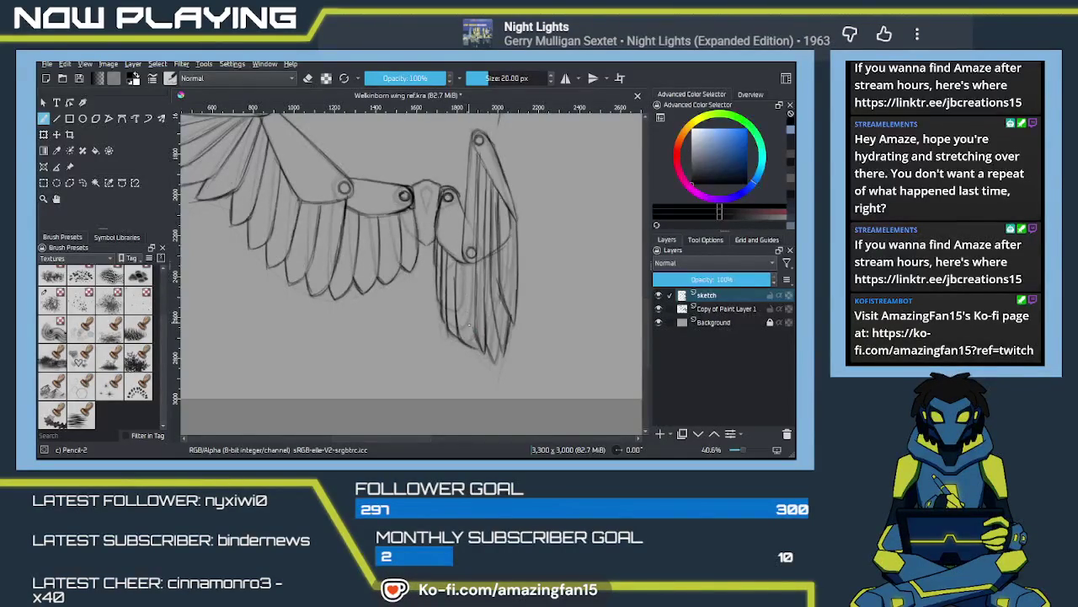
Step: Recentre the view and add vertical hatching strokes on the folded wing
{"action": "scroll", "coordinate": [474, 287], "scroll_direction": "up", "scroll_amount": 3}
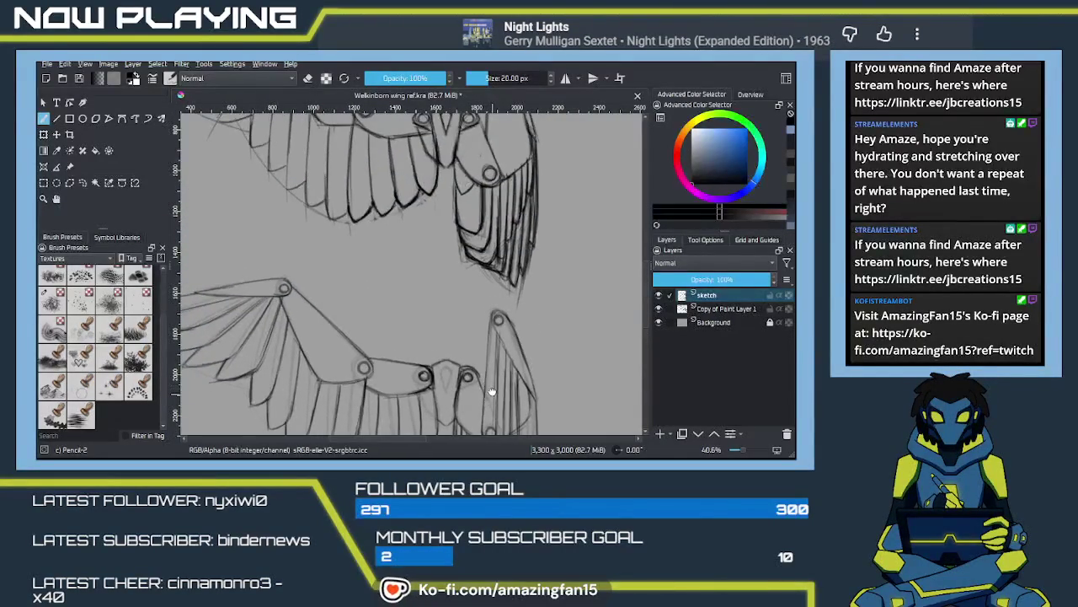
{"action": "scroll", "coordinate": [471, 258], "scroll_direction": "down", "scroll_amount": 3}
{"action": "mouse_move", "coordinate": [471, 258]}
{"action": "left_mouse_down"}
{"action": "mouse_move", "coordinate": [473, 243]}
{"action": "mouse_move", "coordinate": [469, 300]}
{"action": "mouse_move", "coordinate": [476, 291]}
{"action": "left_mouse_up"}
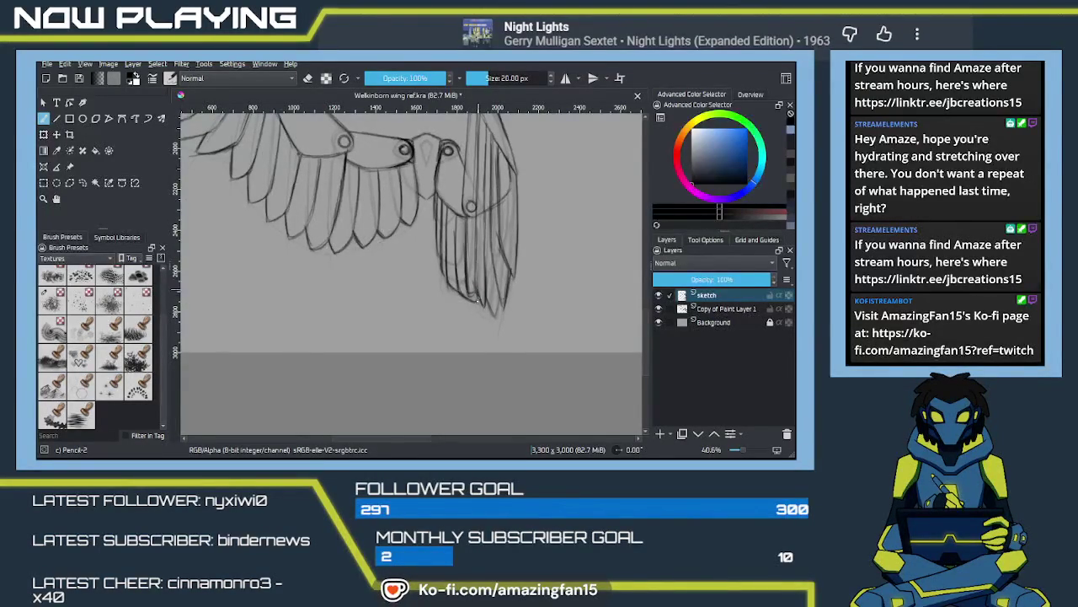
{"action": "scroll", "coordinate": [469, 292], "scroll_direction": "up", "scroll_amount": 3}
{"action": "scroll", "coordinate": [480, 270], "scroll_direction": "up", "scroll_amount": 2}
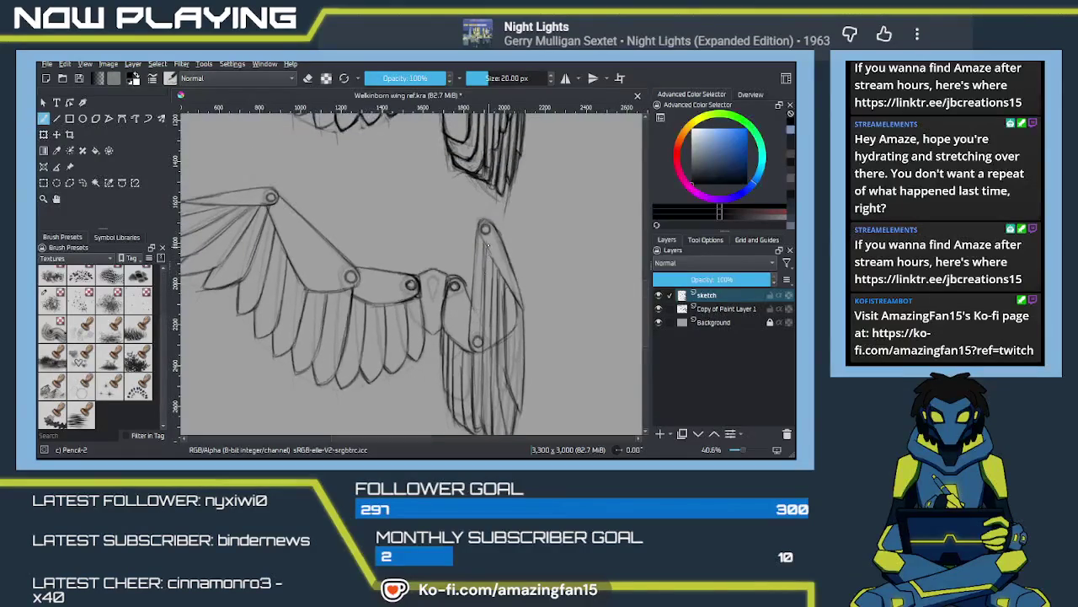
{"action": "left_click_drag", "start_coordinate": [483, 268], "coordinate": [486, 345]}
{"action": "left_click_drag", "start_coordinate": [485, 300], "coordinate": [488, 360]}
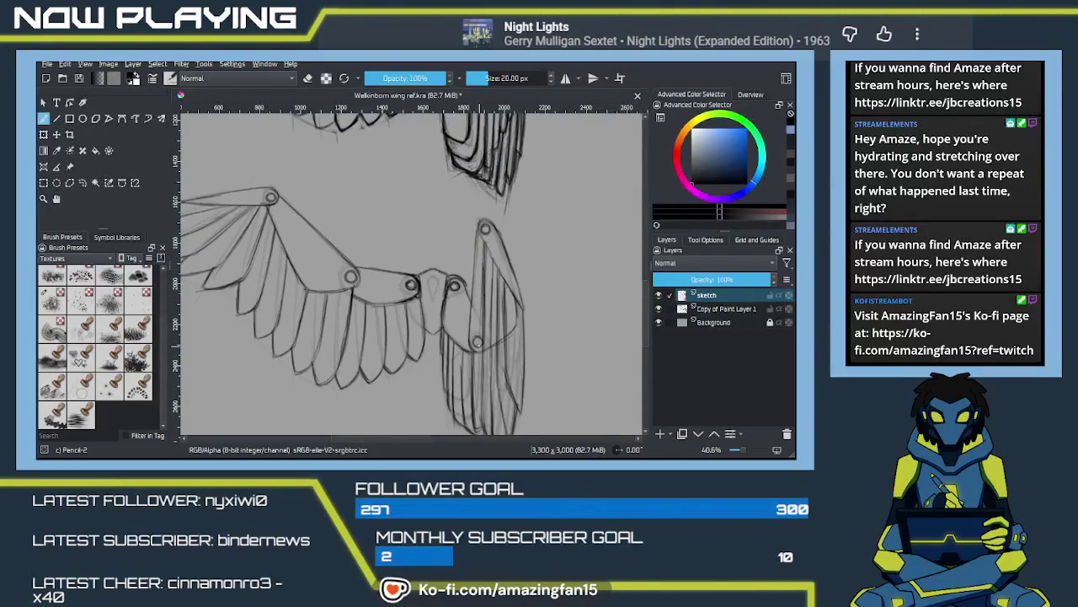
Step: Draw extra feather lines along the folded wing down to its lower feather tips
{"action": "scroll", "coordinate": [497, 337], "scroll_direction": "down", "scroll_amount": 1}
{"action": "scroll", "coordinate": [504, 310], "scroll_direction": "up", "scroll_amount": 2}
{"action": "scroll", "coordinate": [499, 311], "scroll_direction": "up", "scroll_amount": 2}
{"action": "scroll", "coordinate": [493, 312], "scroll_direction": "up", "scroll_amount": 1}
{"action": "scroll", "coordinate": [498, 357], "scroll_direction": "down", "scroll_amount": 2}
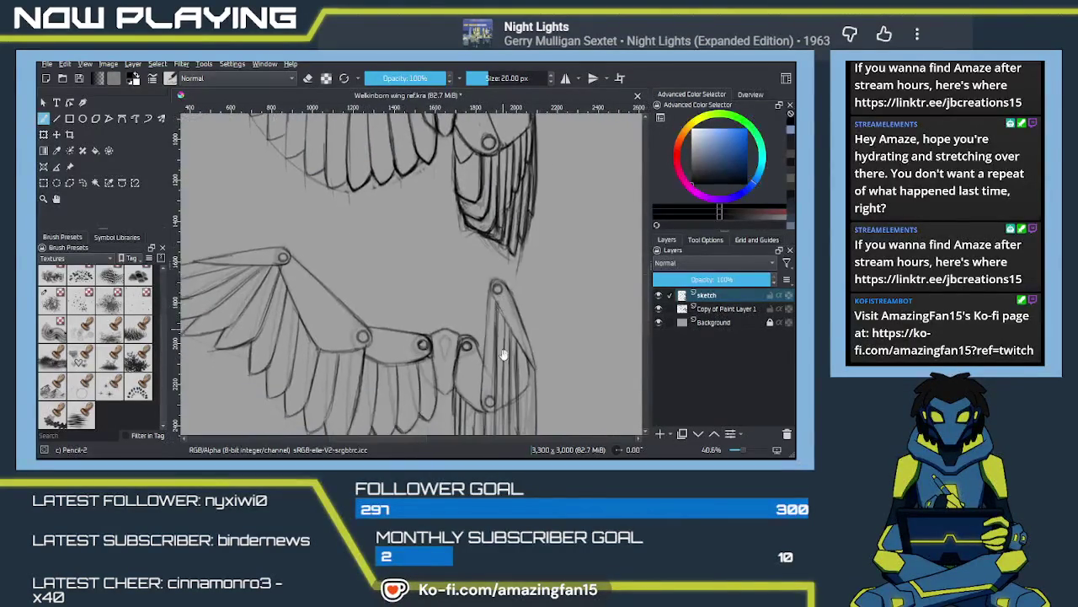
{"action": "scroll", "coordinate": [498, 342], "scroll_direction": "down", "scroll_amount": 3}
{"action": "scroll", "coordinate": [495, 329], "scroll_direction": "up", "scroll_amount": 1}
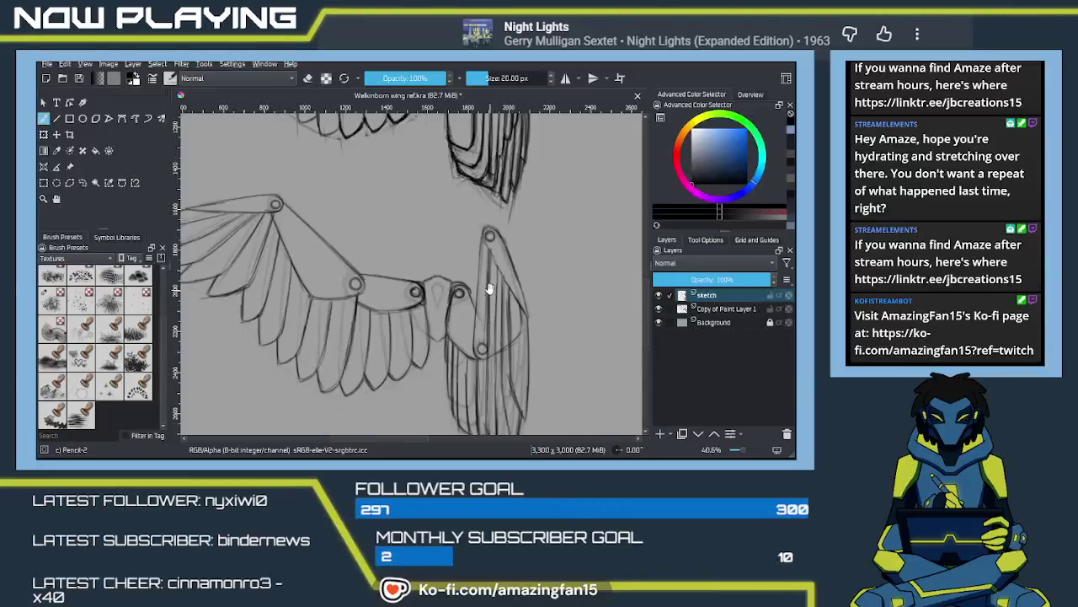
{"action": "mouse_move", "coordinate": [487, 352]}
{"action": "left_mouse_down"}
{"action": "mouse_move", "coordinate": [534, 327]}
{"action": "mouse_move", "coordinate": [500, 275]}
{"action": "mouse_move", "coordinate": [529, 347]}
{"action": "left_mouse_up"}
{"action": "mouse_move", "coordinate": [517, 308]}
{"action": "left_mouse_down"}
{"action": "mouse_move", "coordinate": [527, 353]}
{"action": "mouse_move", "coordinate": [529, 335]}
{"action": "mouse_move", "coordinate": [568, 370]}
{"action": "left_mouse_up"}
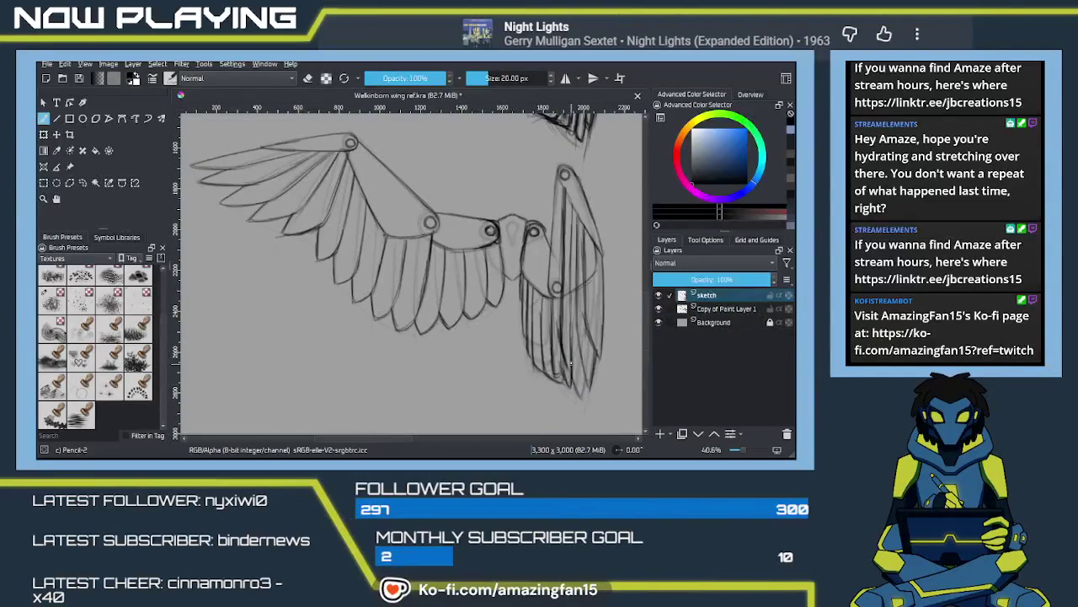
{"action": "left_click_drag", "start_coordinate": [570, 348], "coordinate": [569, 367]}
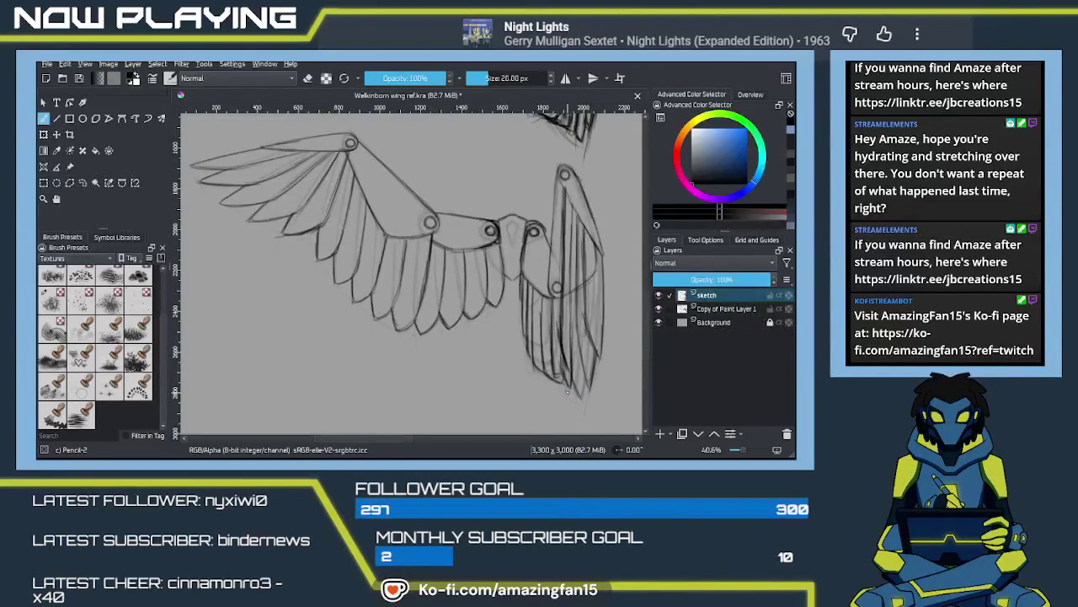
Step: Erase the lines on the folded wing's lower feathers and redraw them with darker pencil strokes
{"action": "key", "text": "e"}
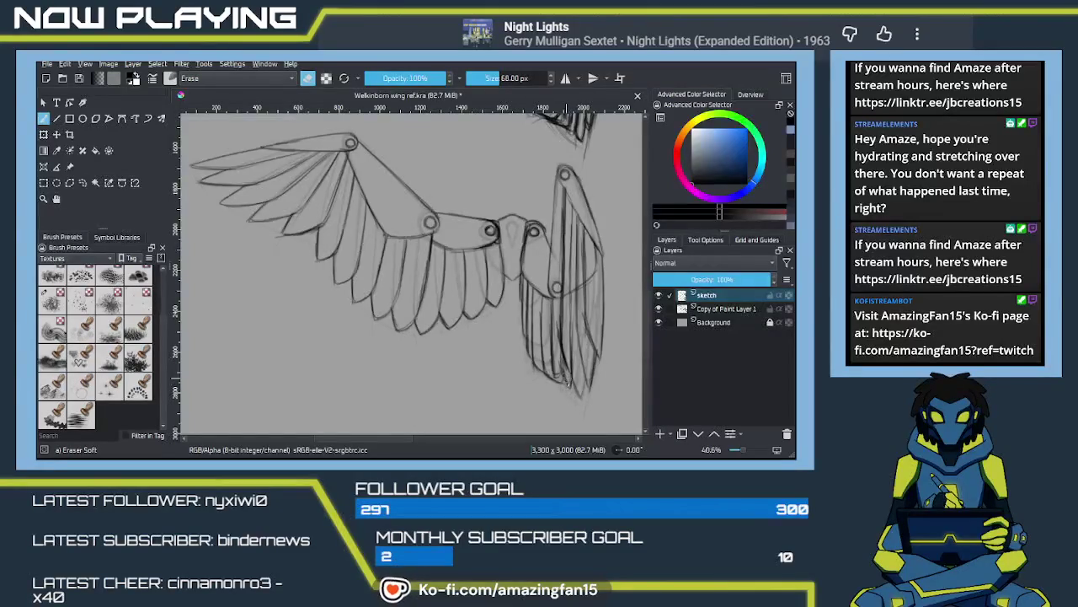
{"action": "left_click_drag", "start_coordinate": [560, 335], "coordinate": [567, 357]}
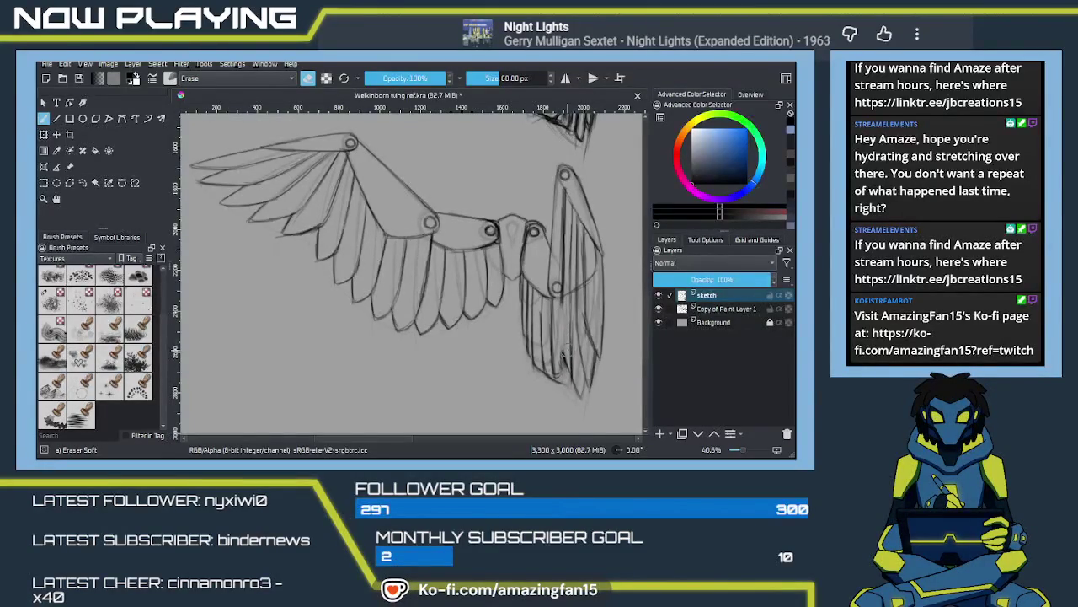
{"action": "key", "text": "e"}
{"action": "left_click_drag", "start_coordinate": [561, 296], "coordinate": [566, 354]}
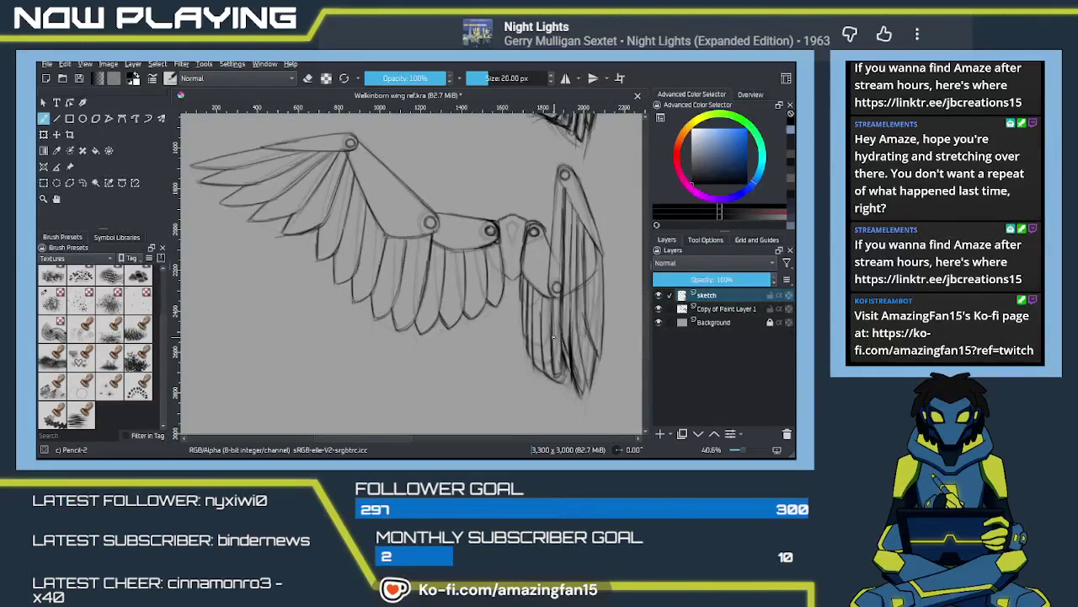
Step: Soften the folded wing's bottom feather tips with the eraser, then pan to the falcon reference
{"action": "left_click_drag", "start_coordinate": [542, 359], "coordinate": [511, 335]}
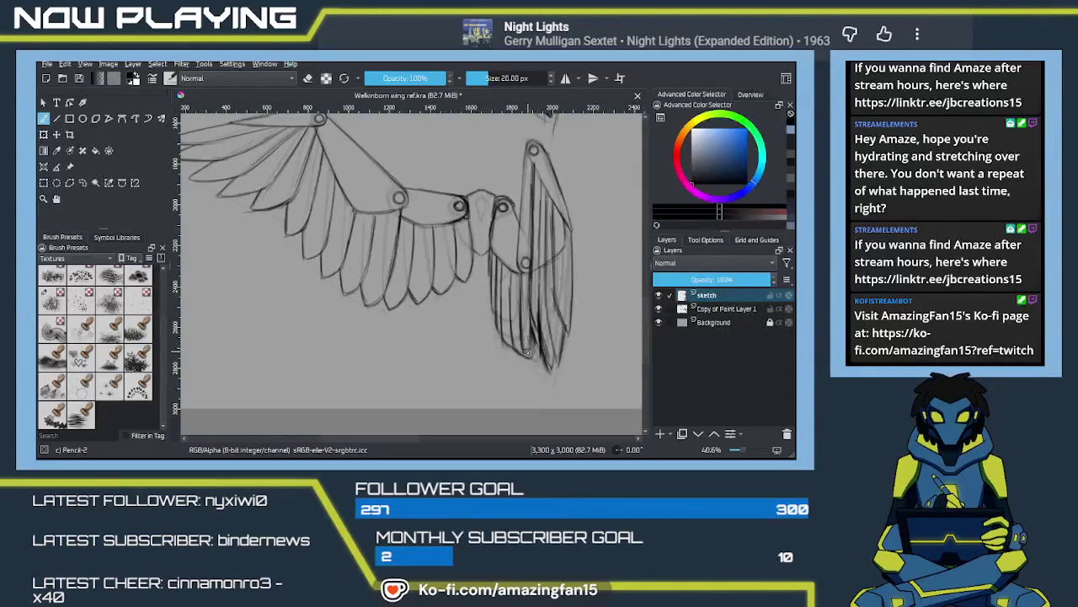
{"action": "key", "text": "e"}
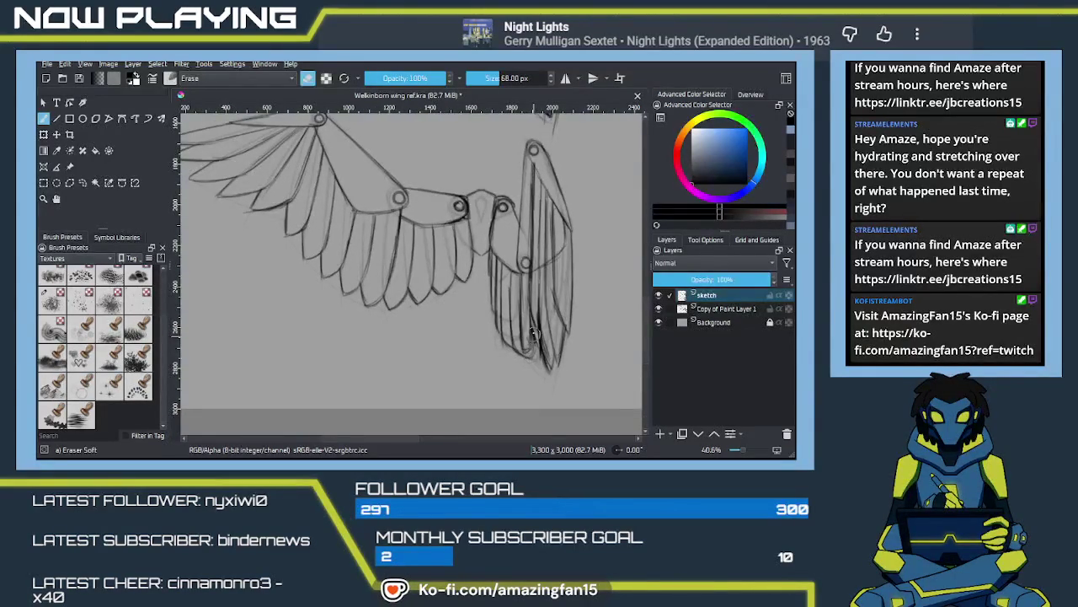
{"action": "mouse_move", "coordinate": [542, 352]}
{"action": "left_mouse_down"}
{"action": "mouse_move", "coordinate": [543, 333]}
{"action": "mouse_move", "coordinate": [552, 377]}
{"action": "left_mouse_up"}
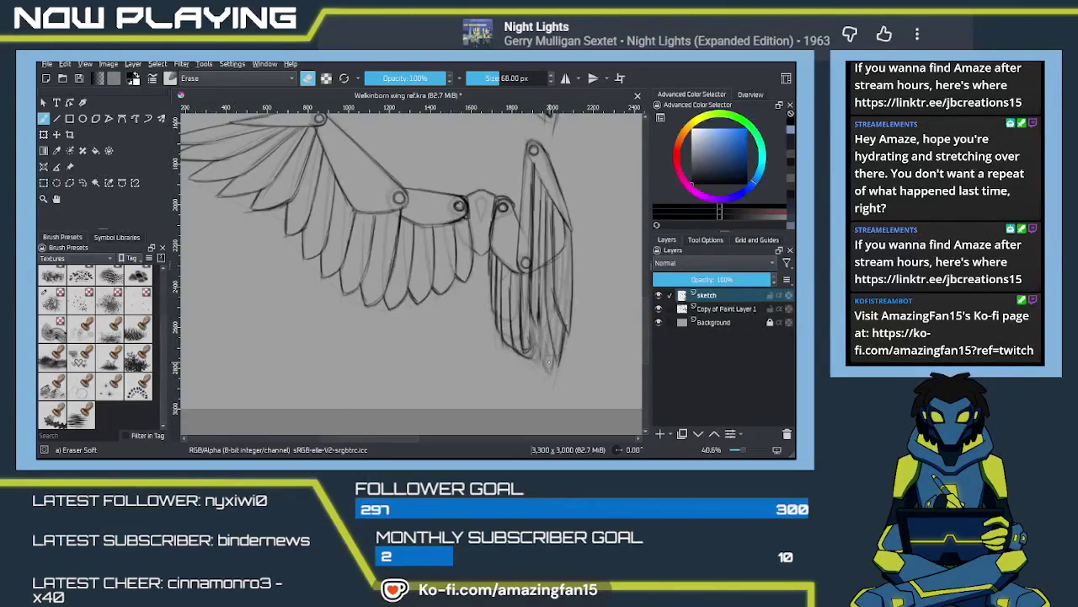
{"action": "key", "text": "e"}
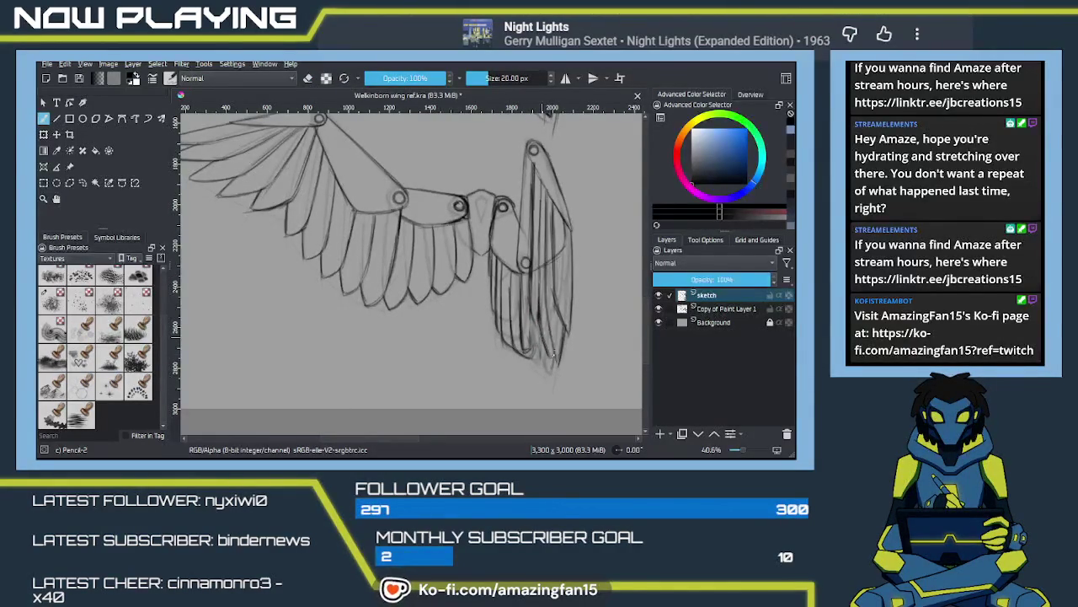
{"action": "mouse_move", "coordinate": [540, 335]}
{"action": "left_mouse_down"}
{"action": "mouse_move", "coordinate": [501, 328]}
{"action": "mouse_move", "coordinate": [417, 365]}
{"action": "mouse_move", "coordinate": [520, 294]}
{"action": "mouse_move", "coordinate": [491, 323]}
{"action": "left_mouse_up"}
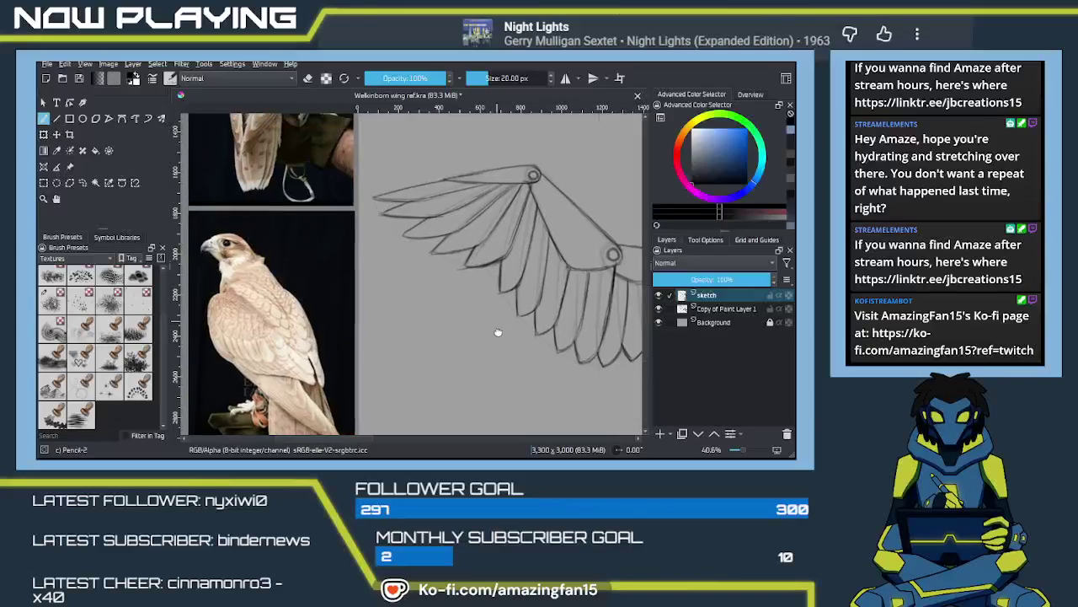
{"action": "mouse_move", "coordinate": [491, 322]}
{"action": "left_mouse_down"}
{"action": "mouse_move", "coordinate": [407, 311]}
{"action": "mouse_move", "coordinate": [449, 291]}
{"action": "mouse_move", "coordinate": [451, 321]}
{"action": "left_mouse_up"}
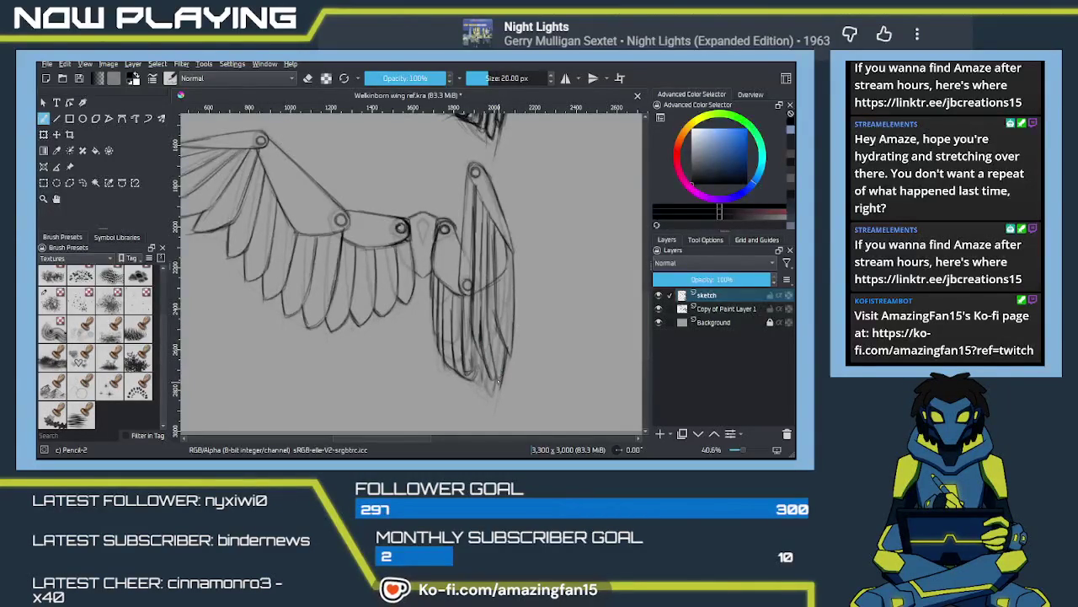
{"action": "left_click_drag", "start_coordinate": [500, 372], "coordinate": [545, 417]}
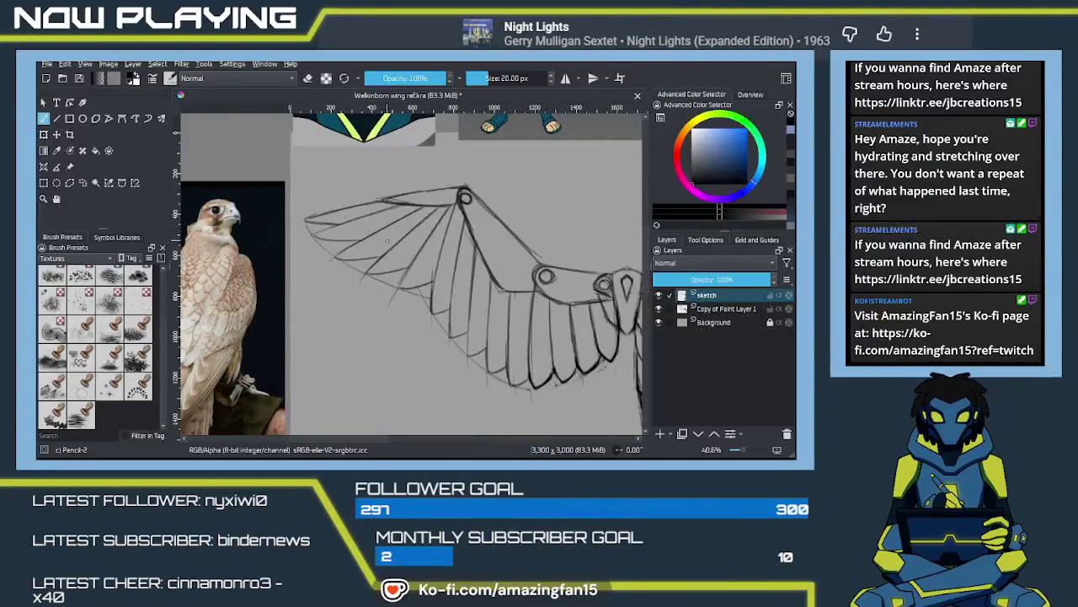
Step: Pan back to the folded wing and fade its vertical feather lines with Eraser Soft
{"action": "left_click_drag", "start_coordinate": [430, 273], "coordinate": [203, 225]}
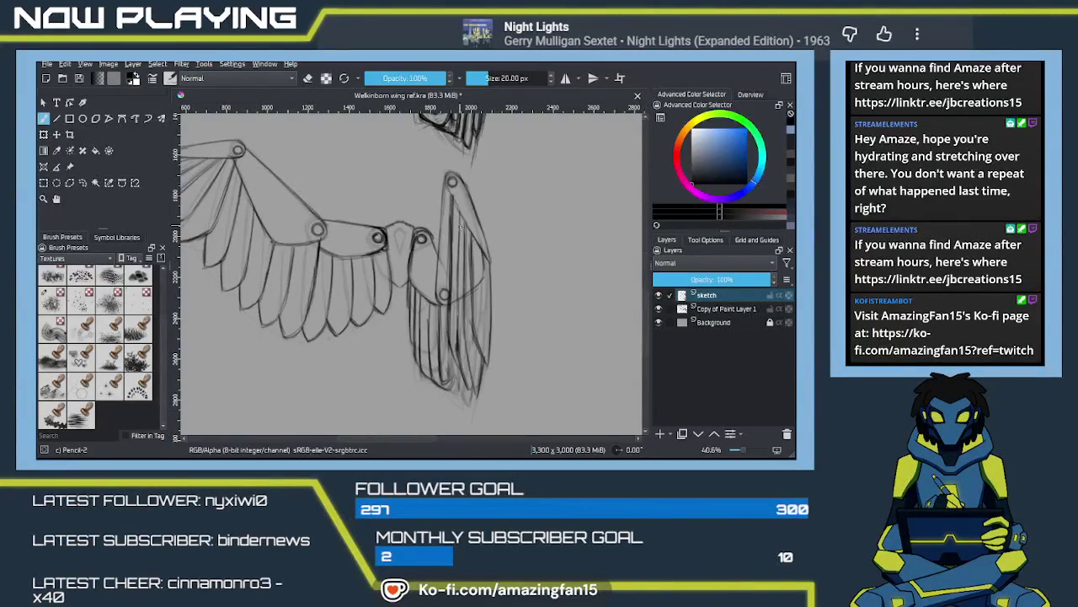
{"action": "left_click_drag", "start_coordinate": [469, 240], "coordinate": [486, 325]}
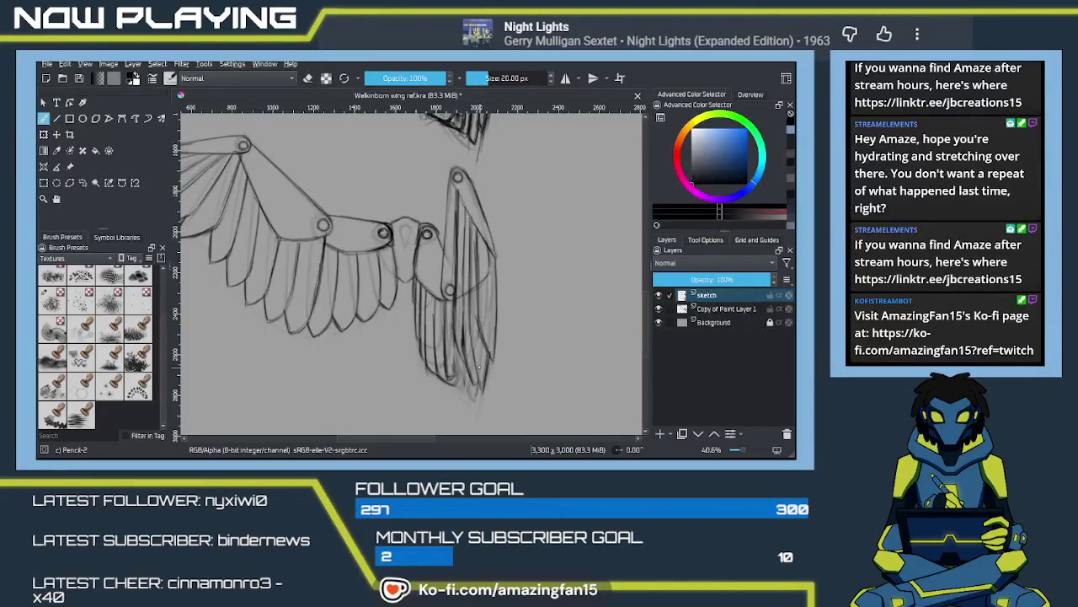
{"action": "key", "text": "e"}
{"action": "left_click_drag", "start_coordinate": [468, 300], "coordinate": [459, 222]}
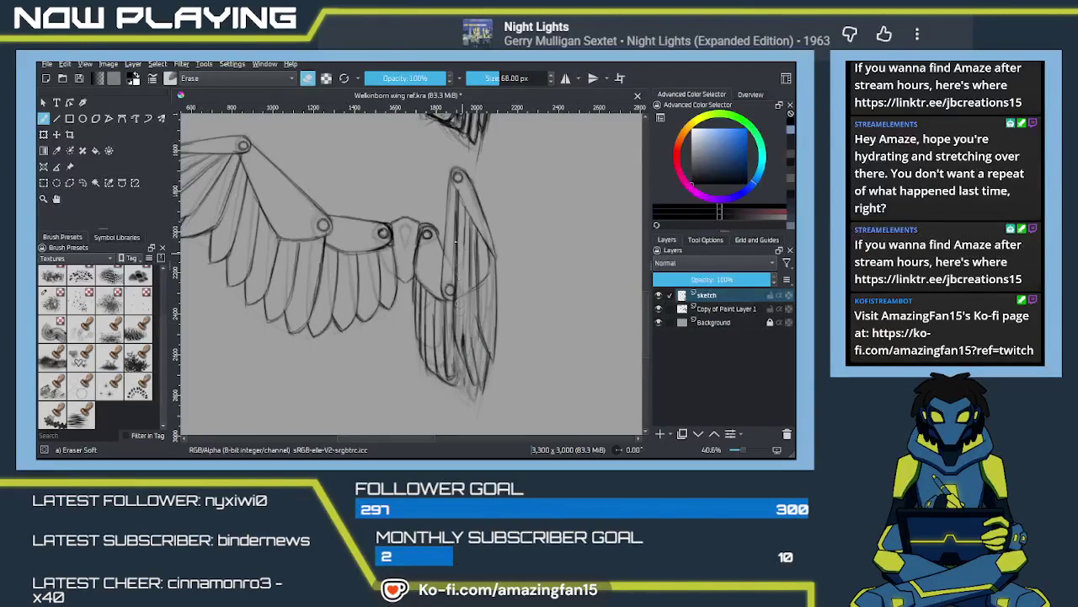
{"action": "mouse_move", "coordinate": [453, 305]}
{"action": "left_mouse_down"}
{"action": "mouse_move", "coordinate": [456, 349]}
{"action": "mouse_move", "coordinate": [455, 290]}
{"action": "left_mouse_up"}
{"action": "left_click_drag", "start_coordinate": [465, 327], "coordinate": [468, 375]}
{"action": "mouse_move", "coordinate": [468, 299]}
{"action": "left_mouse_down"}
{"action": "mouse_move", "coordinate": [469, 236]}
{"action": "mouse_move", "coordinate": [471, 358]}
{"action": "left_mouse_up"}
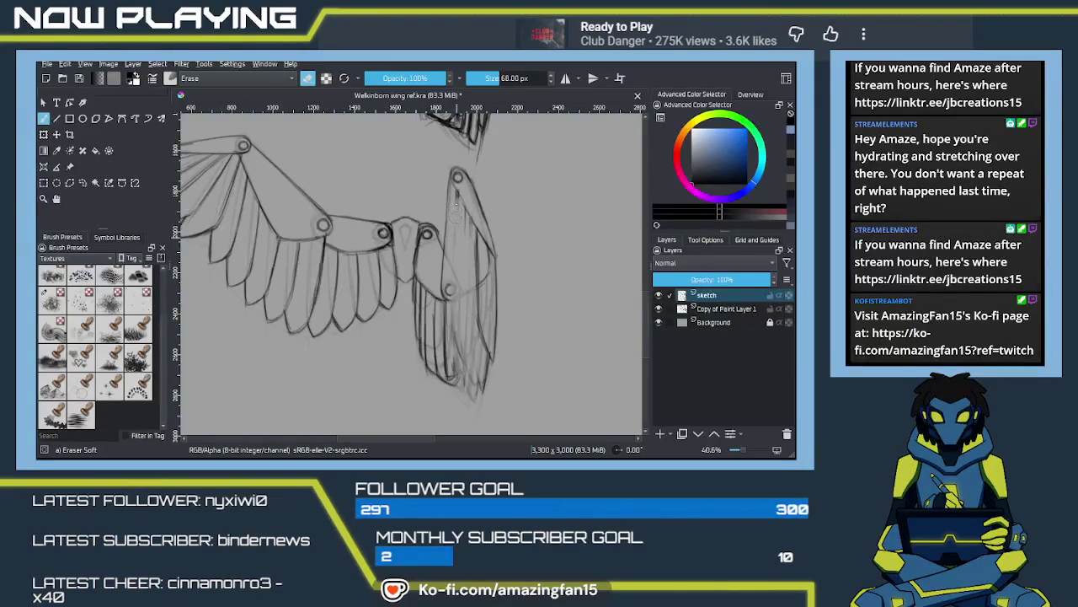
Step: Return to the pencil and draw darker strokes along the folded wing's edge and lower edge
{"action": "mouse_move", "coordinate": [508, 309]}
{"action": "left_mouse_down"}
{"action": "mouse_move", "coordinate": [516, 334]}
{"action": "mouse_move", "coordinate": [540, 269]}
{"action": "left_mouse_up"}
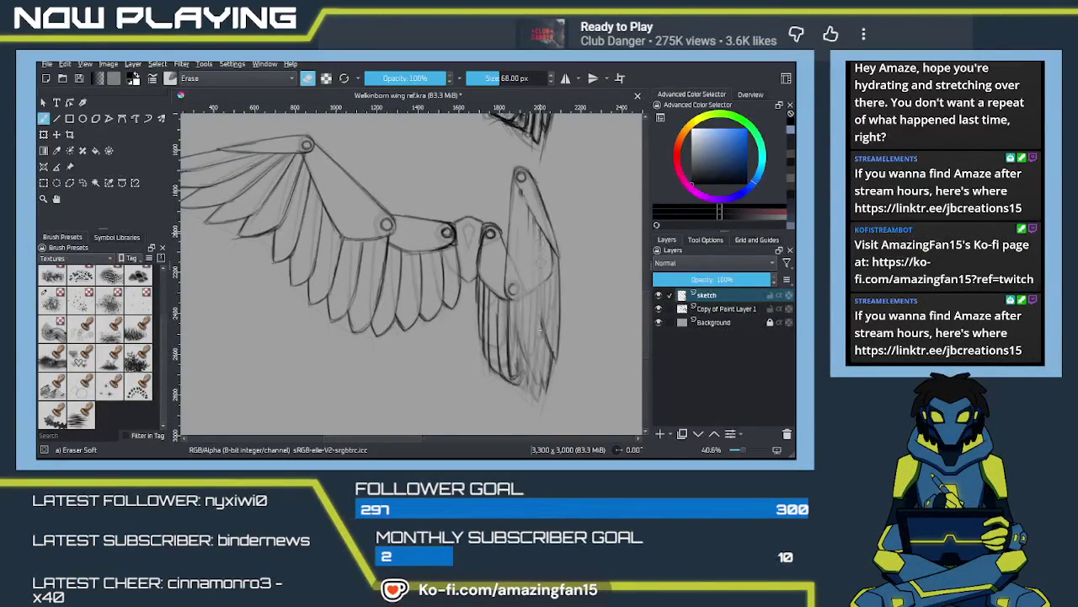
{"action": "key", "text": "e"}
{"action": "left_click_drag", "start_coordinate": [542, 232], "coordinate": [544, 309]}
{"action": "left_click_drag", "start_coordinate": [542, 254], "coordinate": [550, 346]}
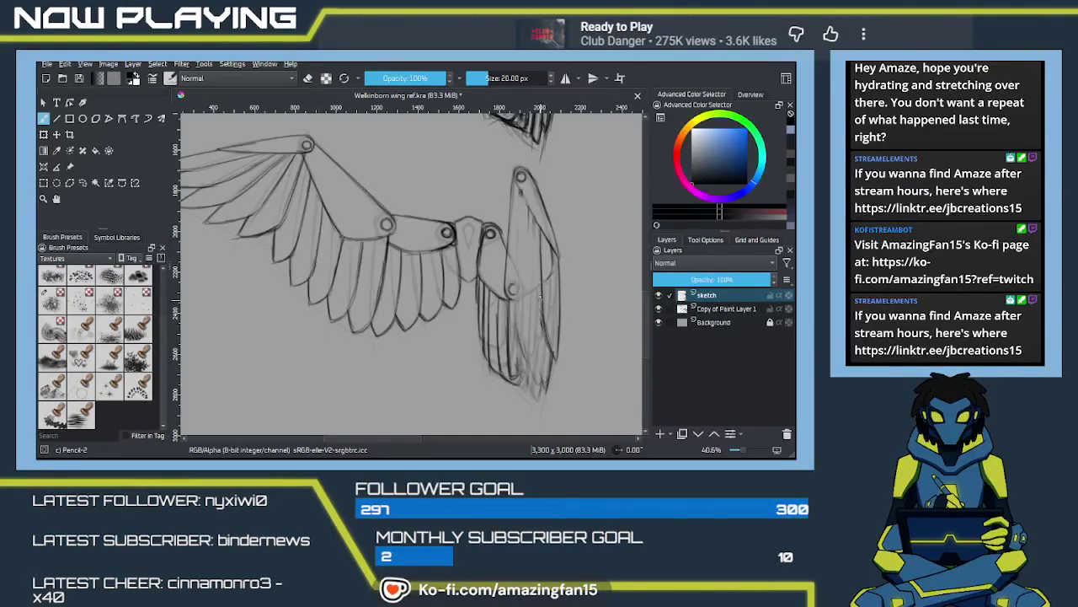
{"action": "left_click_drag", "start_coordinate": [535, 217], "coordinate": [534, 259]}
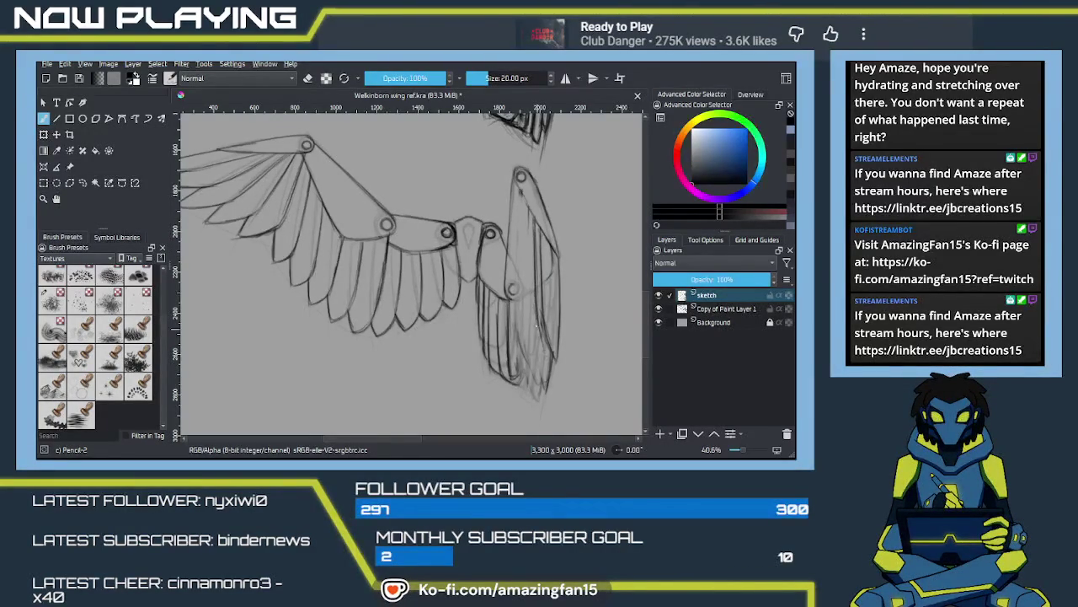
{"action": "left_click_drag", "start_coordinate": [545, 323], "coordinate": [545, 368]}
Step: Redraw the vertical strokes on the folded wing's inner edge, undoing the first attempt
{"action": "mouse_move", "coordinate": [540, 181]}
{"action": "left_mouse_down"}
{"action": "mouse_move", "coordinate": [530, 255]}
{"action": "mouse_move", "coordinate": [533, 172]}
{"action": "left_mouse_up"}
{"action": "left_click_drag", "start_coordinate": [535, 332], "coordinate": [548, 370]}
{"action": "left_click_drag", "start_coordinate": [523, 203], "coordinate": [523, 285]}
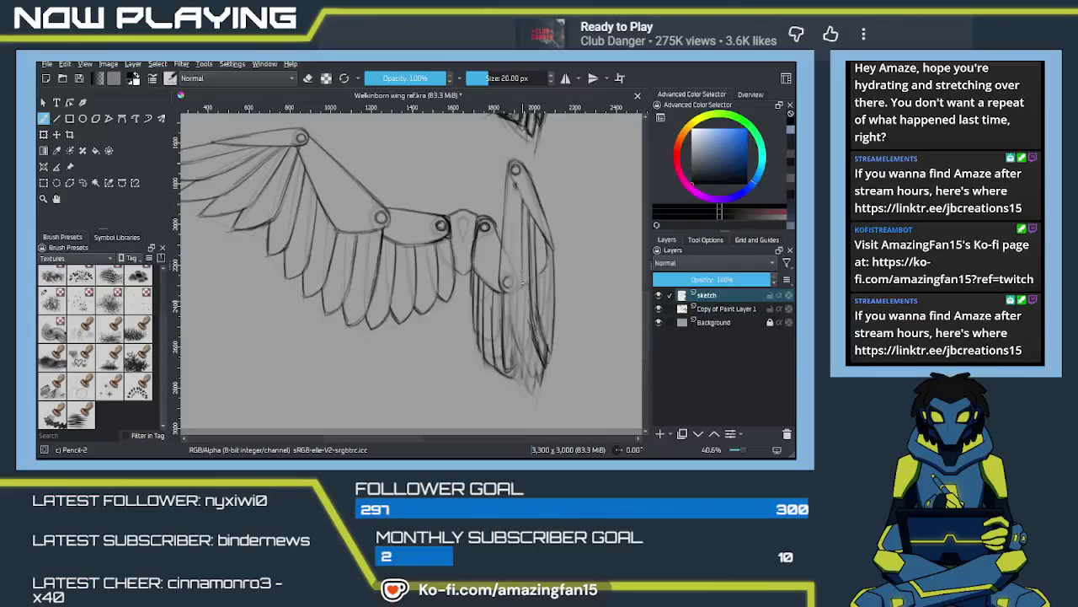
{"action": "key", "text": "ctrl+z"}
{"action": "key", "text": "ctrl+z"}
{"action": "mouse_move", "coordinate": [524, 231]}
{"action": "left_mouse_down"}
{"action": "mouse_move", "coordinate": [523, 313]}
{"action": "mouse_move", "coordinate": [588, 298]}
{"action": "mouse_move", "coordinate": [554, 288]}
{"action": "mouse_move", "coordinate": [576, 325]}
{"action": "left_mouse_up"}
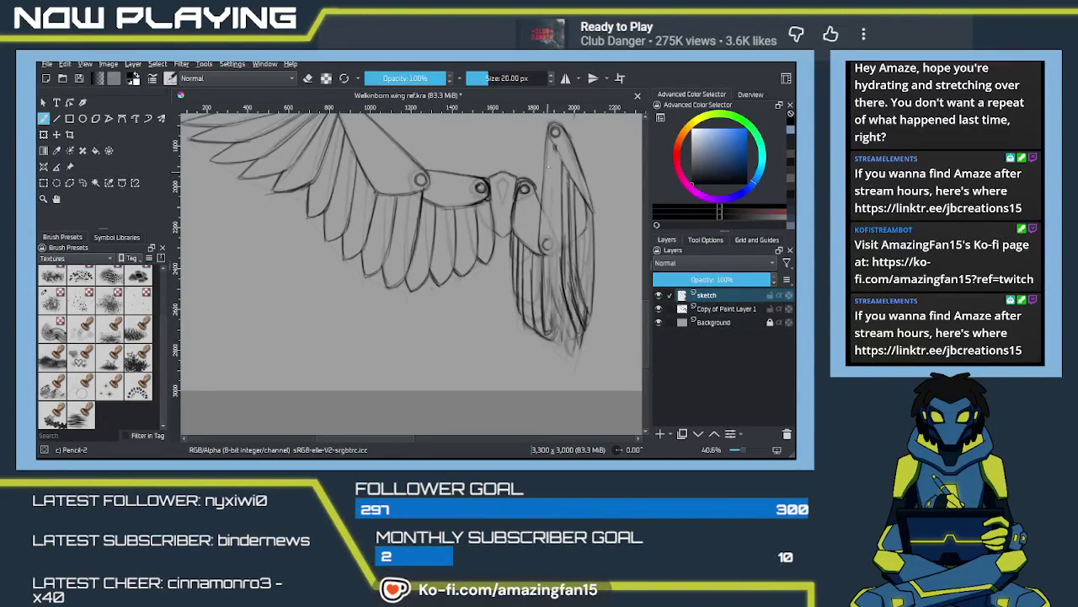
Step: Retrace the folded wing's leading edge, add lower feather strokes, and extend the edge line downward
{"action": "left_click_drag", "start_coordinate": [556, 155], "coordinate": [560, 223]}
{"action": "key", "text": "ctrl+z"}
{"action": "left_click_drag", "start_coordinate": [554, 151], "coordinate": [556, 238]}
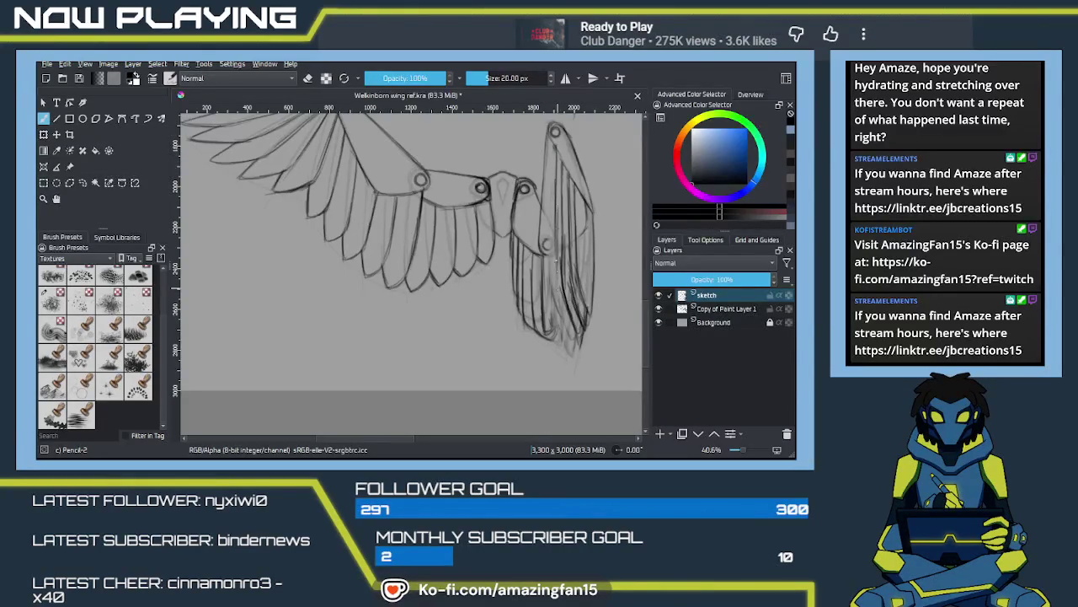
{"action": "left_click_drag", "start_coordinate": [560, 283], "coordinate": [555, 241]}
{"action": "mouse_move", "coordinate": [559, 280]}
{"action": "left_mouse_down"}
{"action": "mouse_move", "coordinate": [568, 320]}
{"action": "mouse_move", "coordinate": [561, 308]}
{"action": "left_mouse_up"}
{"action": "left_click_drag", "start_coordinate": [563, 303], "coordinate": [568, 322]}
{"action": "left_click_drag", "start_coordinate": [554, 146], "coordinate": [552, 236]}
{"action": "left_click_drag", "start_coordinate": [553, 180], "coordinate": [551, 260]}
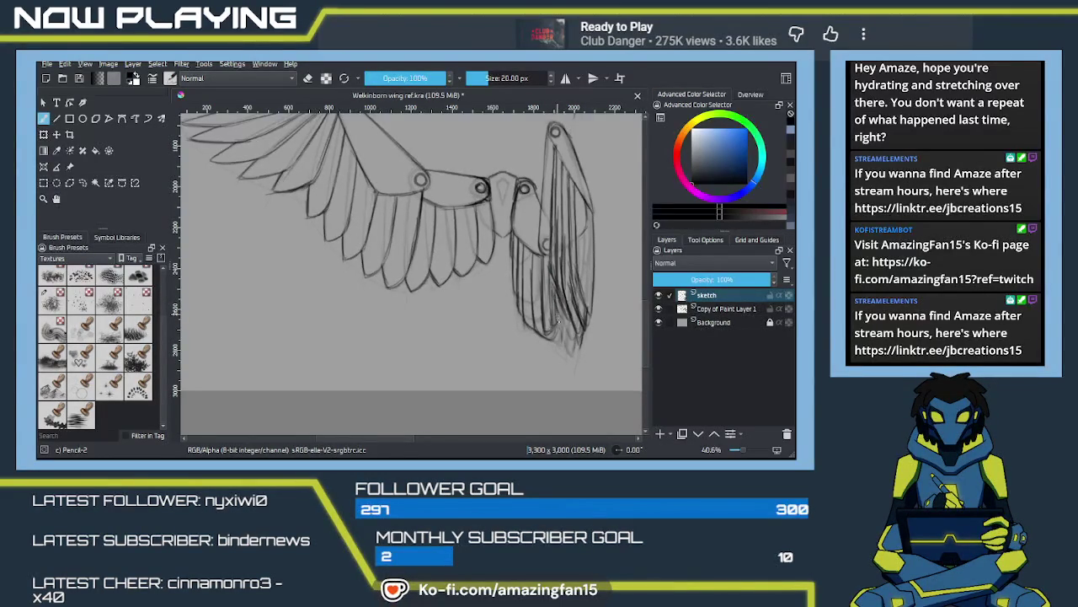
Step: Darken the folded wing's lower feathers with another pencil stroke, then scroll to review the sketch
{"action": "left_click_drag", "start_coordinate": [555, 290], "coordinate": [554, 320]}
{"action": "scroll", "coordinate": [543, 291], "scroll_direction": "up", "scroll_amount": 3}
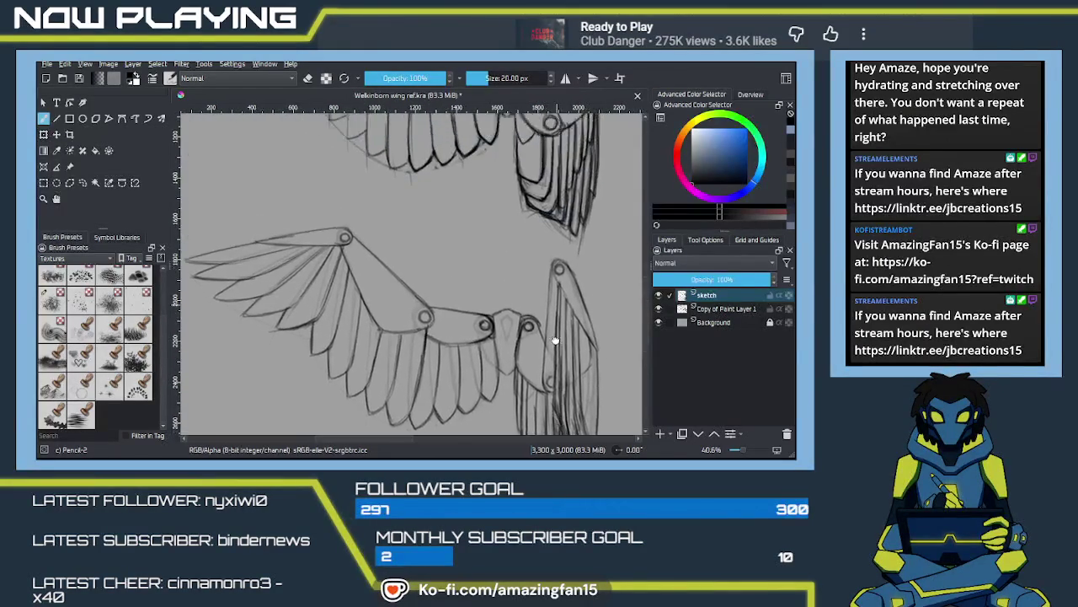
{"action": "scroll", "coordinate": [524, 278], "scroll_direction": "down", "scroll_amount": 3}
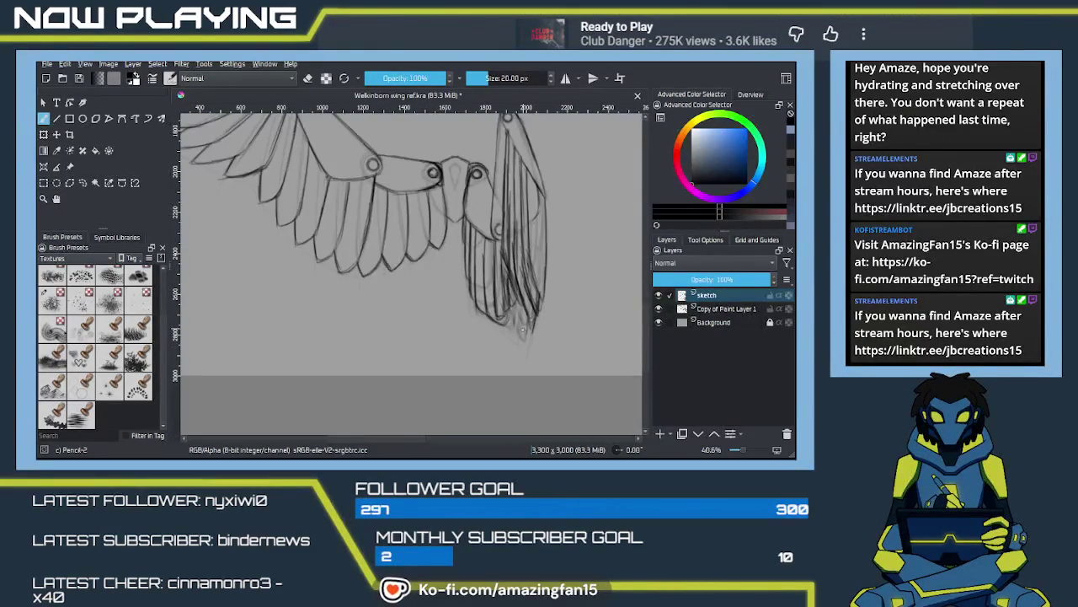
{"action": "scroll", "coordinate": [523, 345], "scroll_direction": "up", "scroll_amount": 1}
{"action": "scroll", "coordinate": [523, 350], "scroll_direction": "up", "scroll_amount": 1}
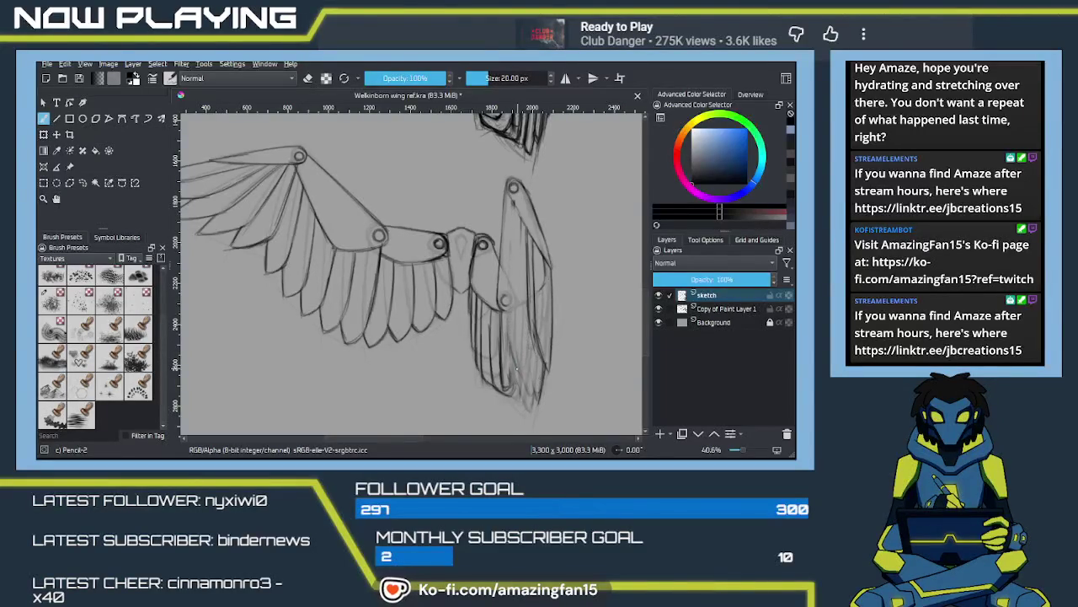
Step: Add a feather stroke, erase the folded wing's lower, mid and upper lines lighter, and save
{"action": "left_click_drag", "start_coordinate": [528, 240], "coordinate": [528, 364]}
{"action": "key", "text": "e"}
{"action": "mouse_move", "coordinate": [553, 311]}
{"action": "left_mouse_down"}
{"action": "mouse_move", "coordinate": [531, 396]}
{"action": "mouse_move", "coordinate": [536, 331]}
{"action": "mouse_move", "coordinate": [551, 326]}
{"action": "mouse_move", "coordinate": [513, 222]}
{"action": "mouse_move", "coordinate": [509, 257]}
{"action": "mouse_move", "coordinate": [511, 212]}
{"action": "left_mouse_up"}
{"action": "left_click_drag", "start_coordinate": [529, 254], "coordinate": [554, 299]}
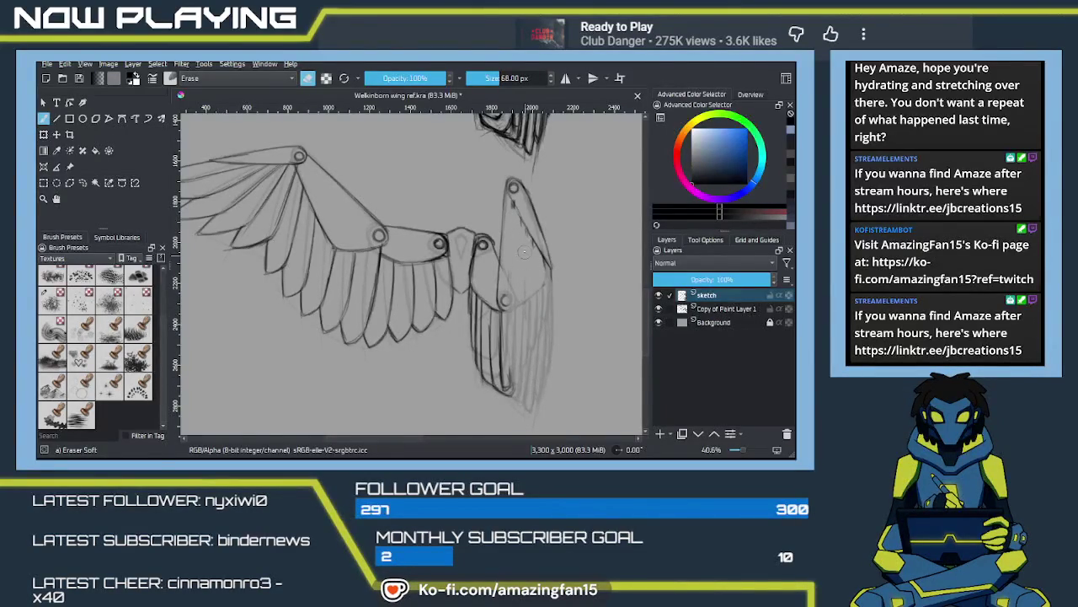
{"action": "left_click_drag", "start_coordinate": [520, 224], "coordinate": [530, 337]}
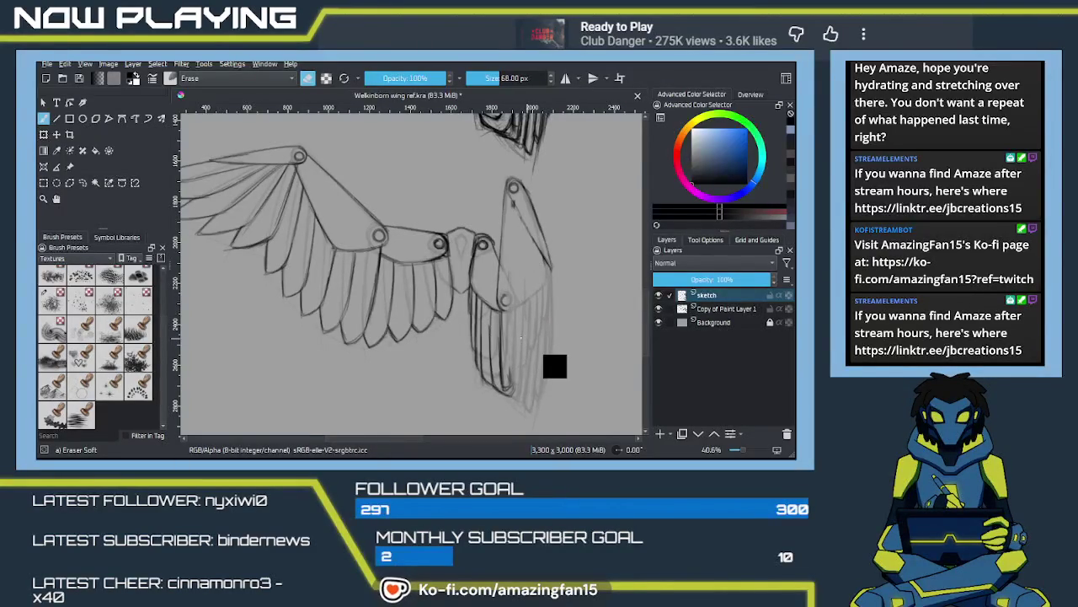
{"action": "key", "text": "ctrl+s"}
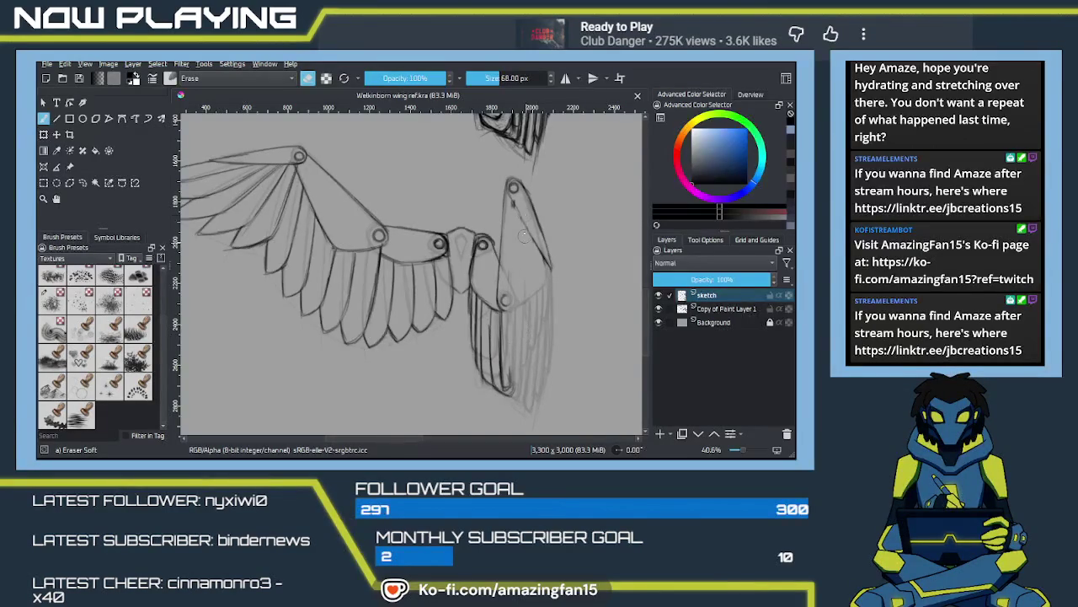
Step: Erase stray marks near the upper joint and pencil a short line along the bone edge
{"action": "left_click_drag", "start_coordinate": [511, 208], "coordinate": [515, 198]}
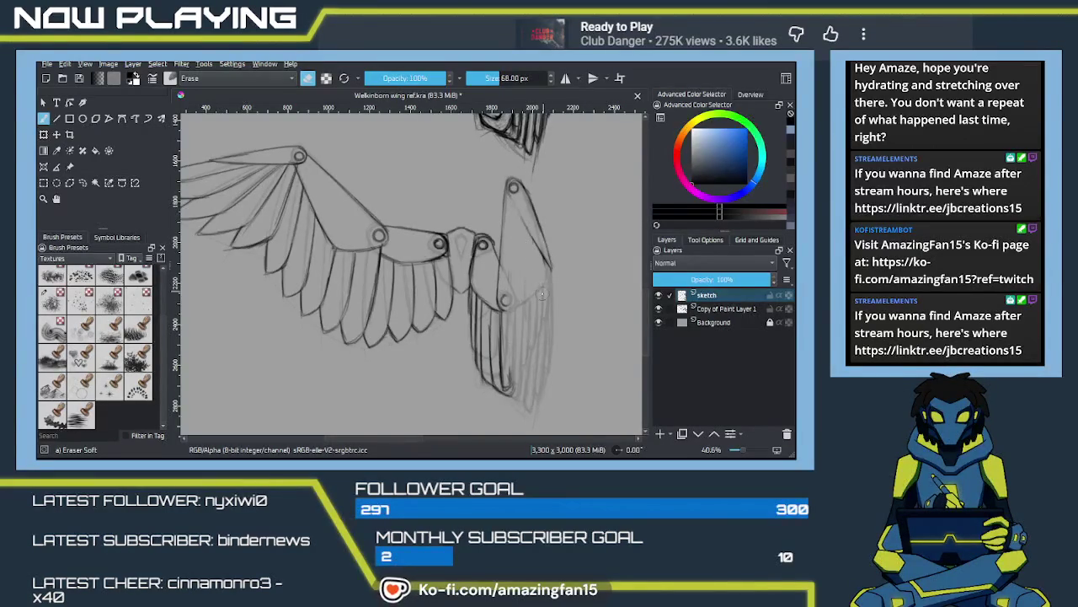
{"action": "key", "text": "slash"}
{"action": "mouse_move", "coordinate": [532, 239]}
{"action": "left_mouse_down"}
{"action": "mouse_move", "coordinate": [522, 222]}
{"action": "mouse_move", "coordinate": [533, 197]}
{"action": "left_mouse_up"}
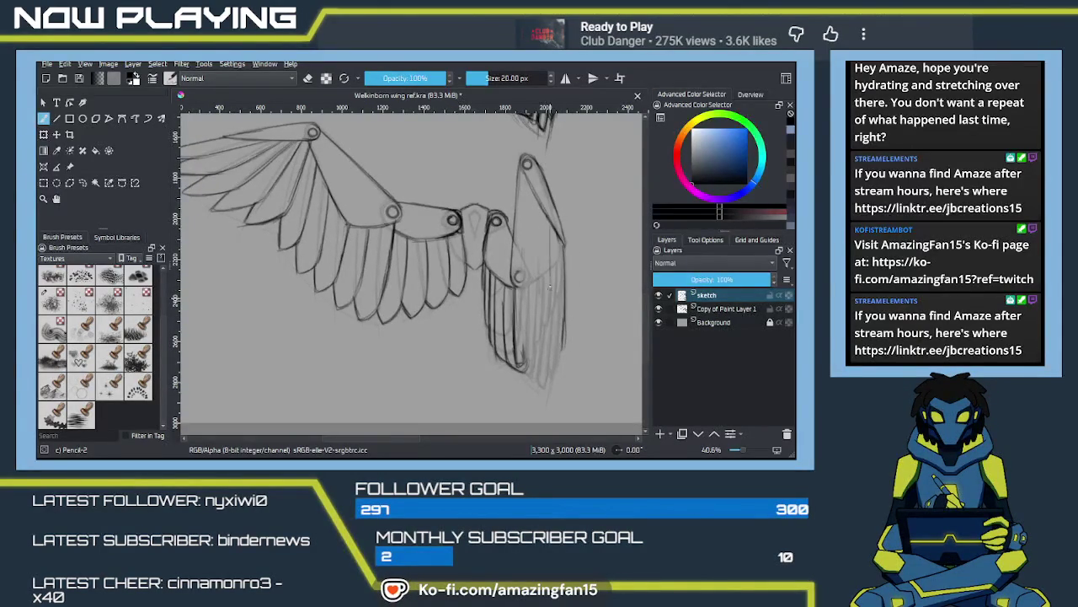
Step: Trace the folded wing's outer right edge with repeated pencil lines down to its lower right edge
{"action": "left_click_drag", "start_coordinate": [540, 261], "coordinate": [565, 257]}
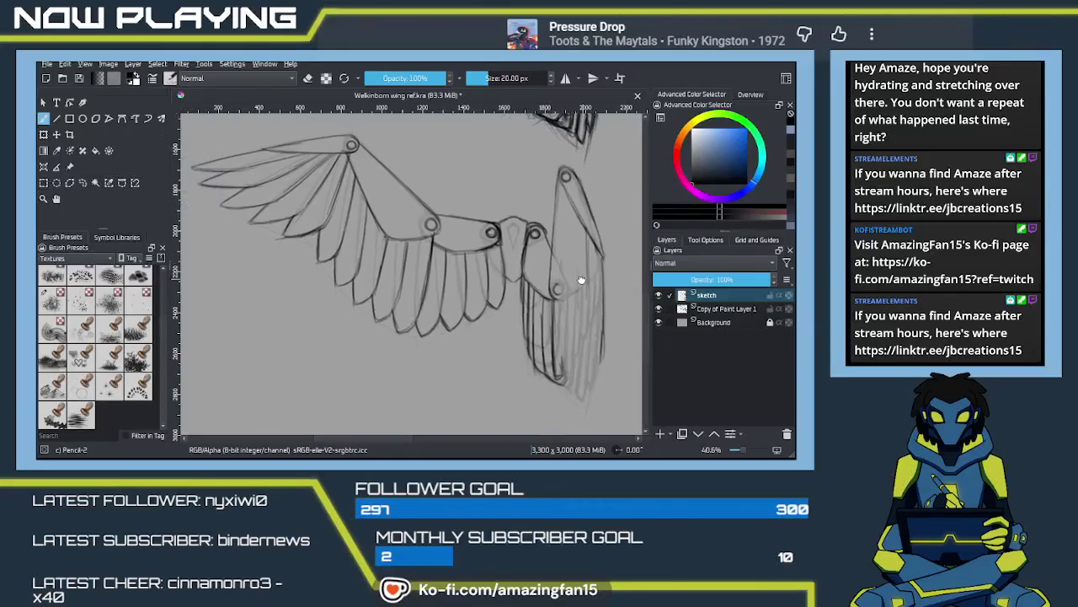
{"action": "left_click_drag", "start_coordinate": [571, 214], "coordinate": [578, 297]}
{"action": "left_click_drag", "start_coordinate": [577, 234], "coordinate": [578, 309]}
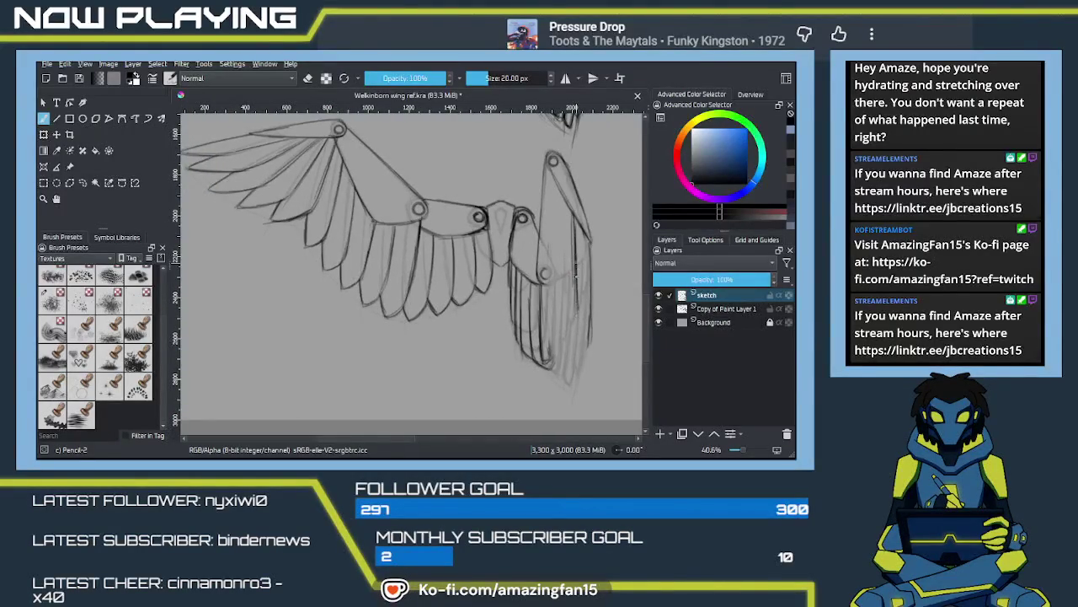
{"action": "left_click_drag", "start_coordinate": [574, 263], "coordinate": [588, 339]}
{"action": "left_click_drag", "start_coordinate": [571, 303], "coordinate": [586, 344]}
{"action": "left_click_drag", "start_coordinate": [566, 213], "coordinate": [567, 290]}
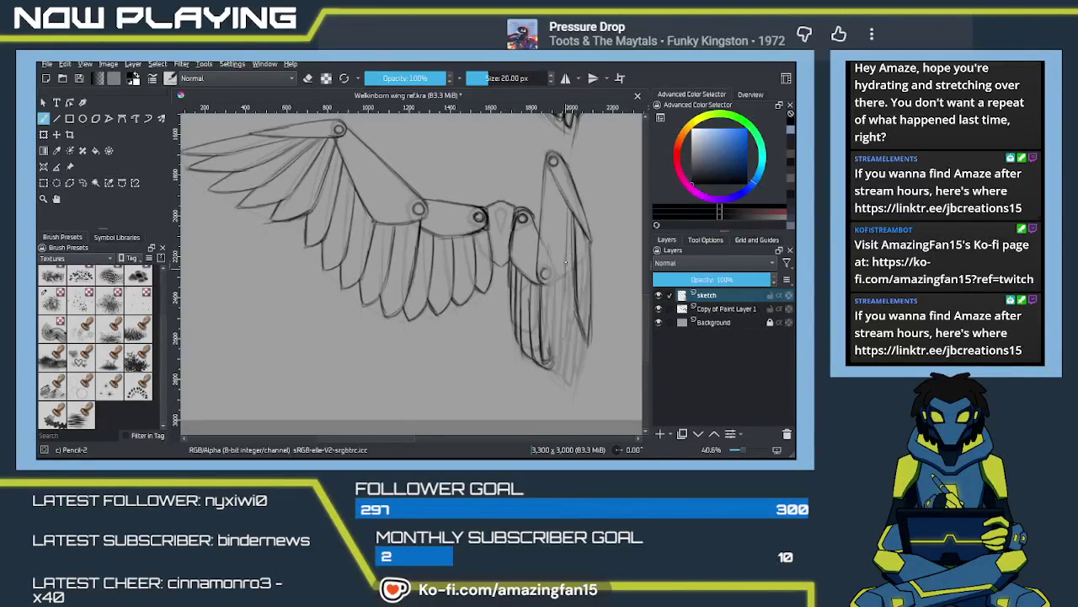
{"action": "left_click_drag", "start_coordinate": [564, 205], "coordinate": [567, 283]}
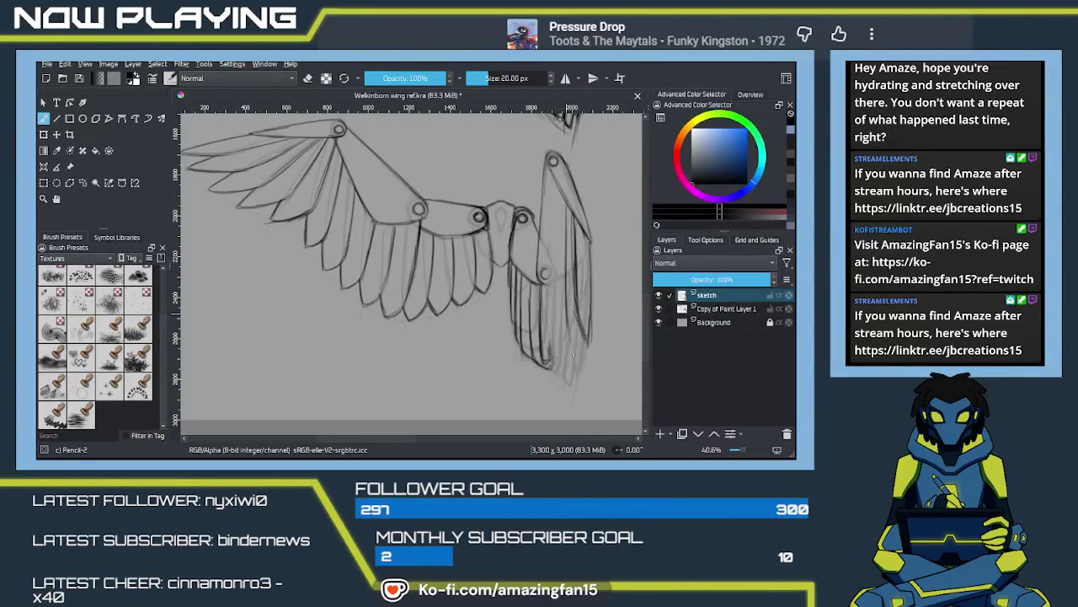
{"action": "scroll", "coordinate": [570, 345], "scroll_direction": "up", "scroll_amount": 2}
{"action": "scroll", "coordinate": [565, 371], "scroll_direction": "up", "scroll_amount": 2}
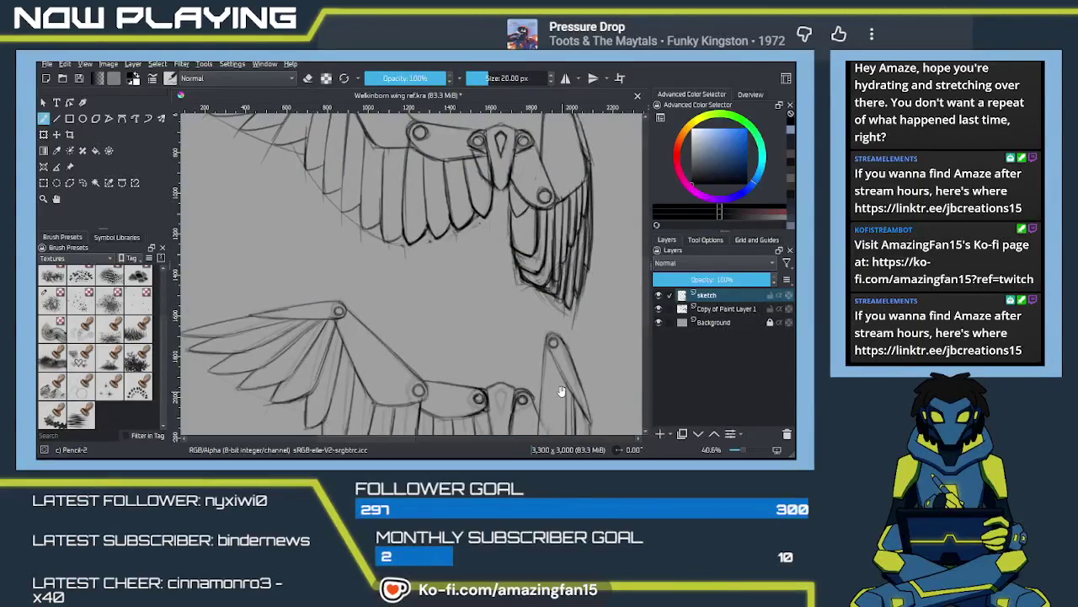
{"action": "scroll", "coordinate": [556, 384], "scroll_direction": "up", "scroll_amount": 1}
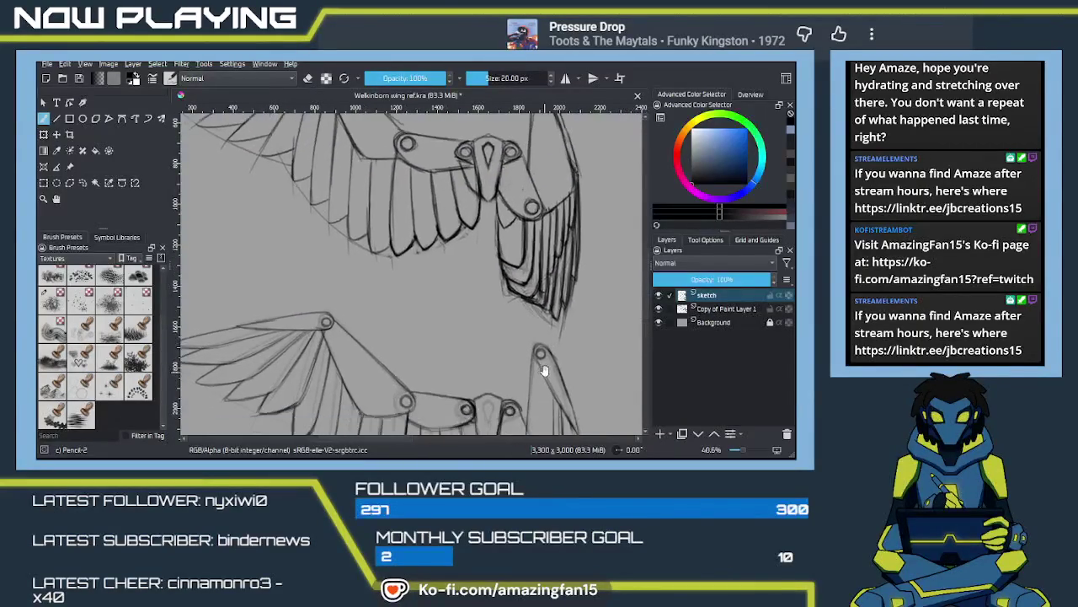
{"action": "scroll", "coordinate": [548, 363], "scroll_direction": "up", "scroll_amount": 1}
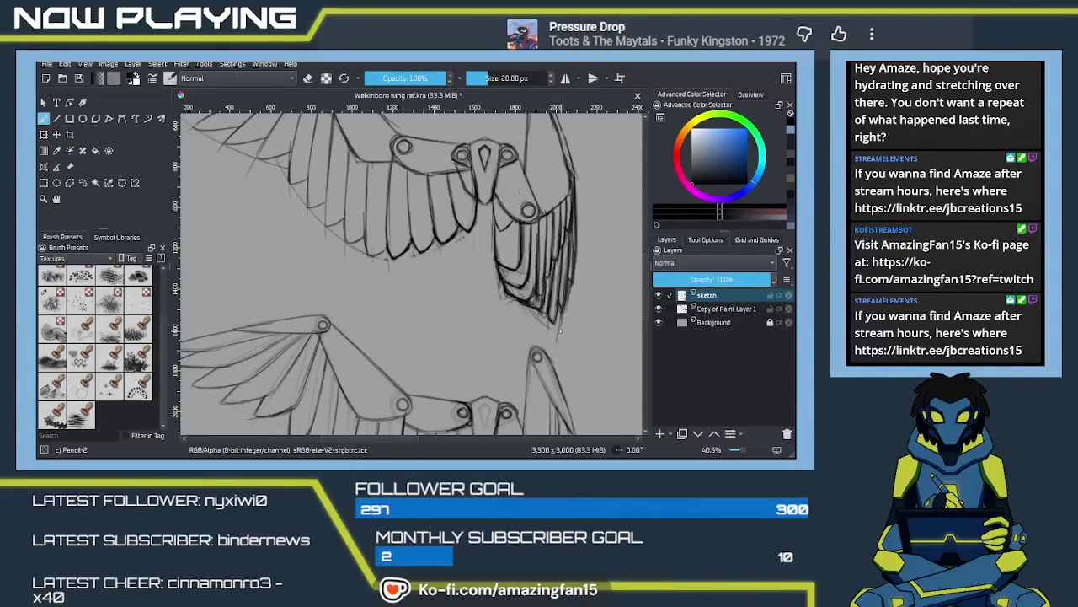
{"action": "left_click_drag", "start_coordinate": [560, 331], "coordinate": [541, 352]}
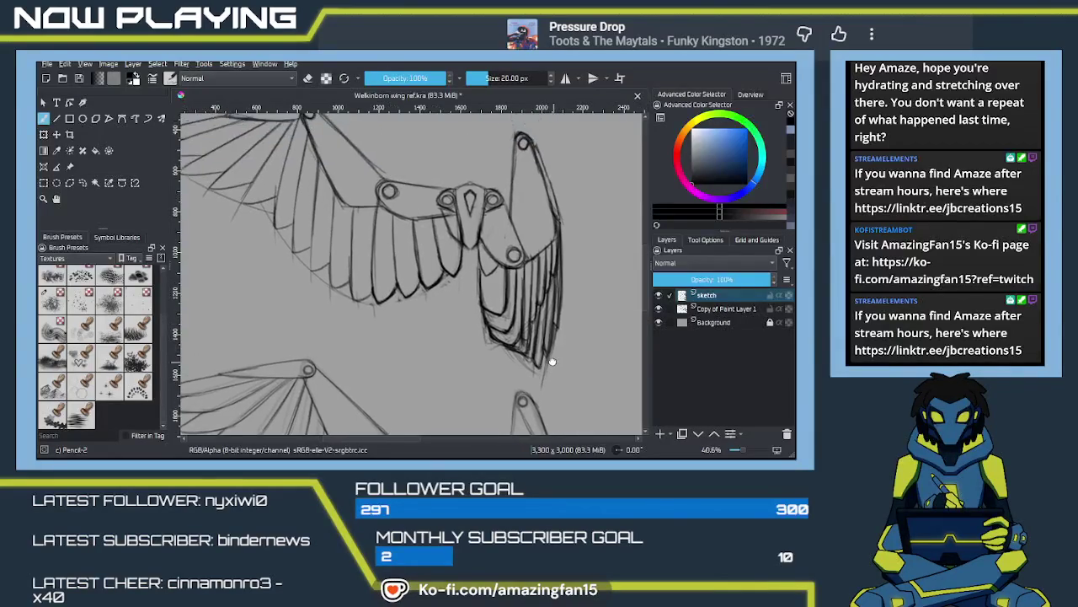
{"action": "scroll", "coordinate": [541, 344], "scroll_direction": "down", "scroll_amount": 2}
{"action": "scroll", "coordinate": [535, 337], "scroll_direction": "down", "scroll_amount": 2}
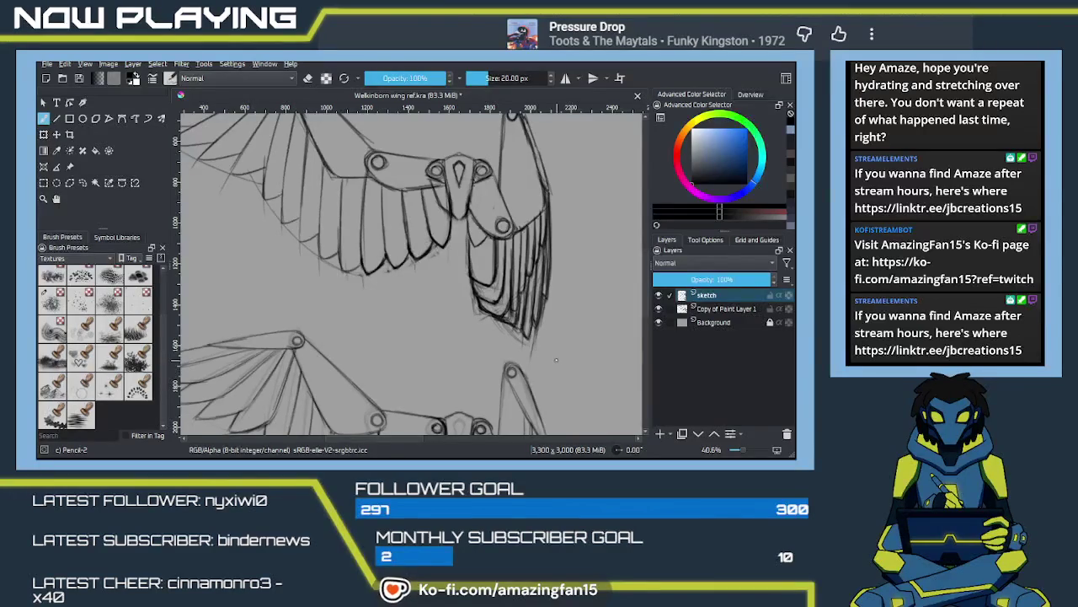
{"action": "scroll", "coordinate": [573, 382], "scroll_direction": "down", "scroll_amount": 2}
{"action": "scroll", "coordinate": [530, 356], "scroll_direction": "down", "scroll_amount": 1}
{"action": "scroll", "coordinate": [525, 309], "scroll_direction": "down", "scroll_amount": 1}
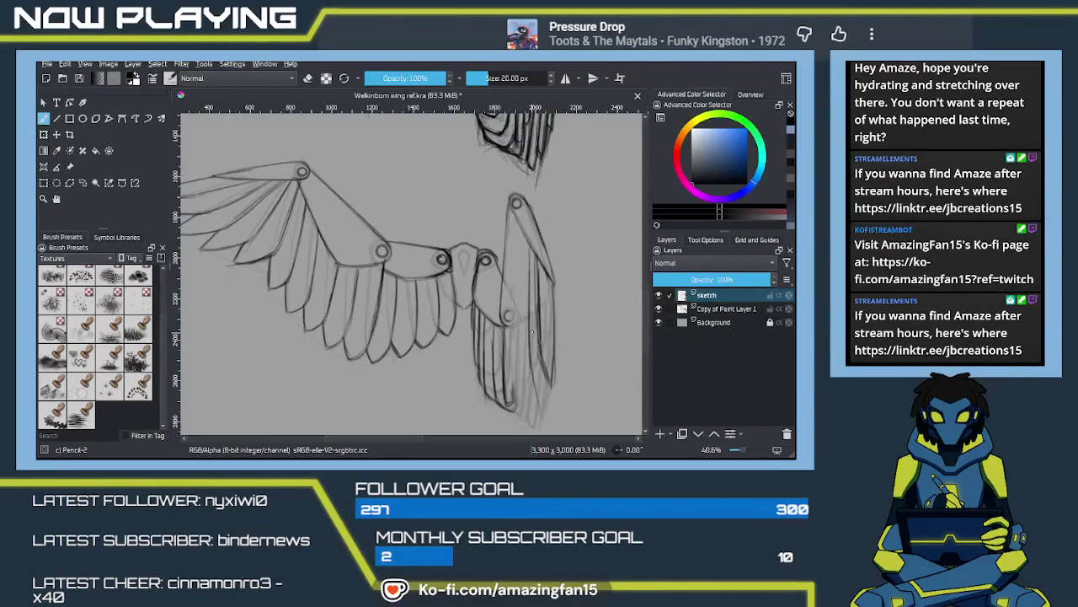
{"action": "key", "text": "e"}
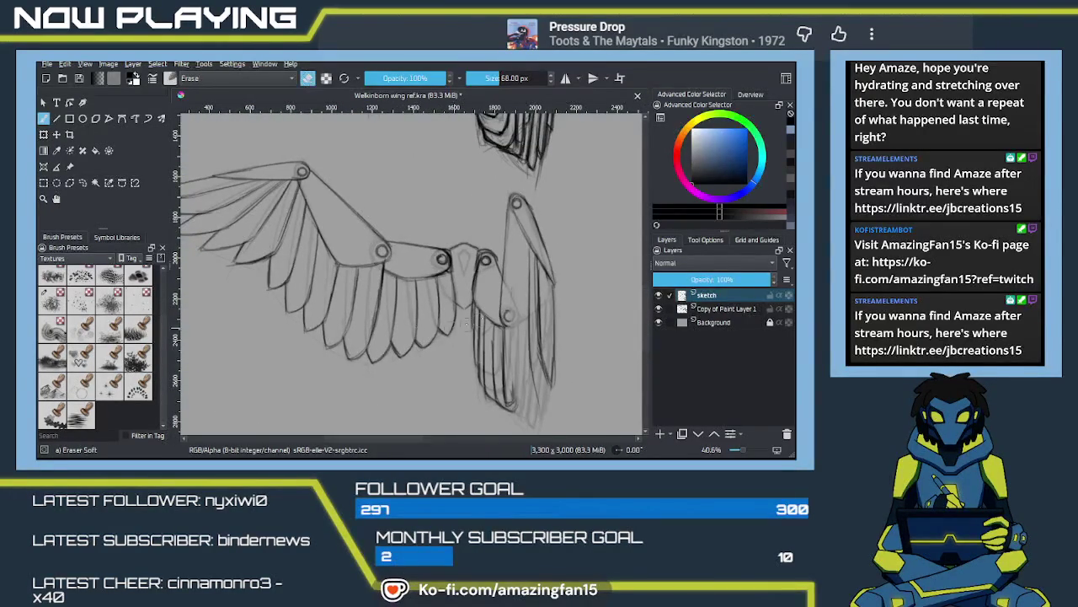
Step: Erase across the folded wing's joint, top edge, right edge and lower feathers to a faint ghost, then save
{"action": "mouse_move", "coordinate": [510, 247]}
{"action": "left_mouse_down"}
{"action": "mouse_move", "coordinate": [477, 287]}
{"action": "mouse_move", "coordinate": [471, 383]}
{"action": "mouse_move", "coordinate": [487, 318]}
{"action": "left_mouse_up"}
{"action": "mouse_move", "coordinate": [495, 406]}
{"action": "left_mouse_down"}
{"action": "mouse_move", "coordinate": [511, 308]}
{"action": "mouse_move", "coordinate": [486, 372]}
{"action": "left_mouse_up"}
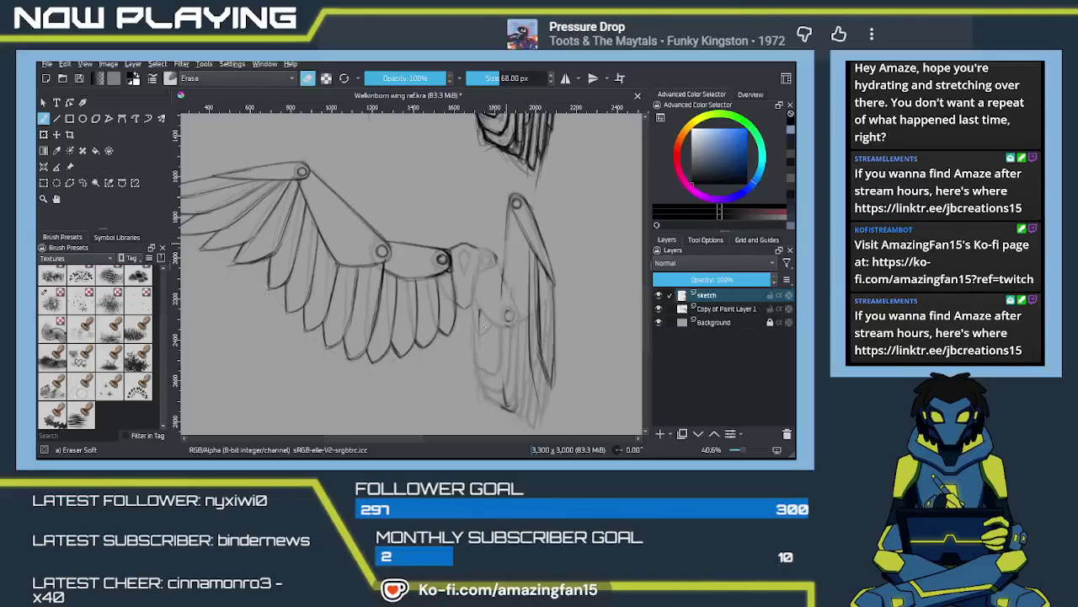
{"action": "mouse_move", "coordinate": [507, 226]}
{"action": "left_mouse_down"}
{"action": "mouse_move", "coordinate": [509, 199]}
{"action": "mouse_move", "coordinate": [502, 236]}
{"action": "left_mouse_up"}
{"action": "left_click_drag", "start_coordinate": [519, 196], "coordinate": [539, 362]}
{"action": "left_click_drag", "start_coordinate": [532, 308], "coordinate": [526, 265]}
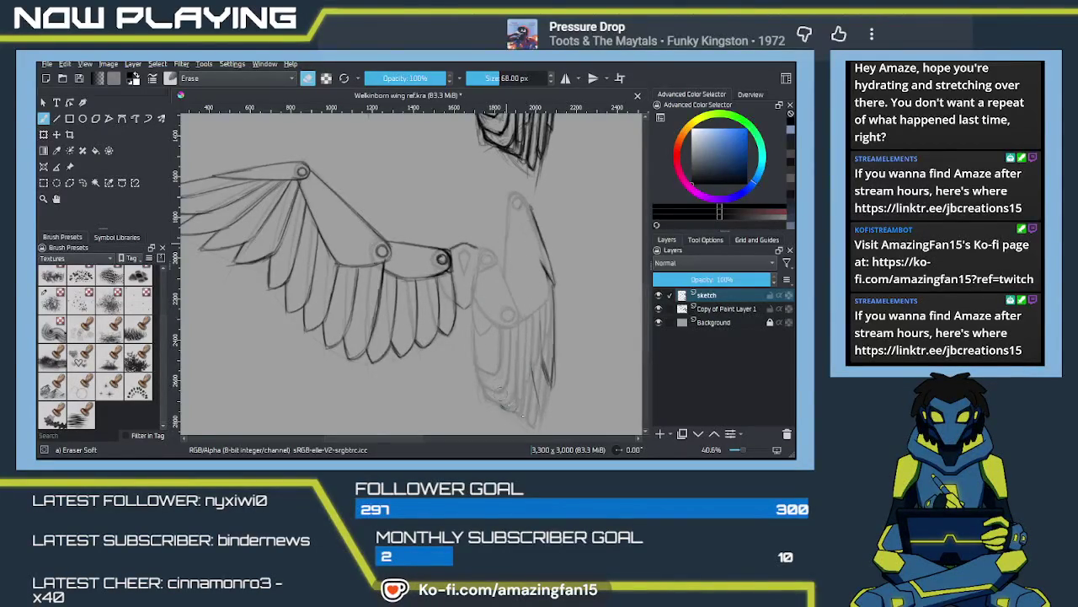
{"action": "mouse_move", "coordinate": [529, 399]}
{"action": "left_mouse_down"}
{"action": "mouse_move", "coordinate": [541, 367]}
{"action": "mouse_move", "coordinate": [536, 221]}
{"action": "left_mouse_up"}
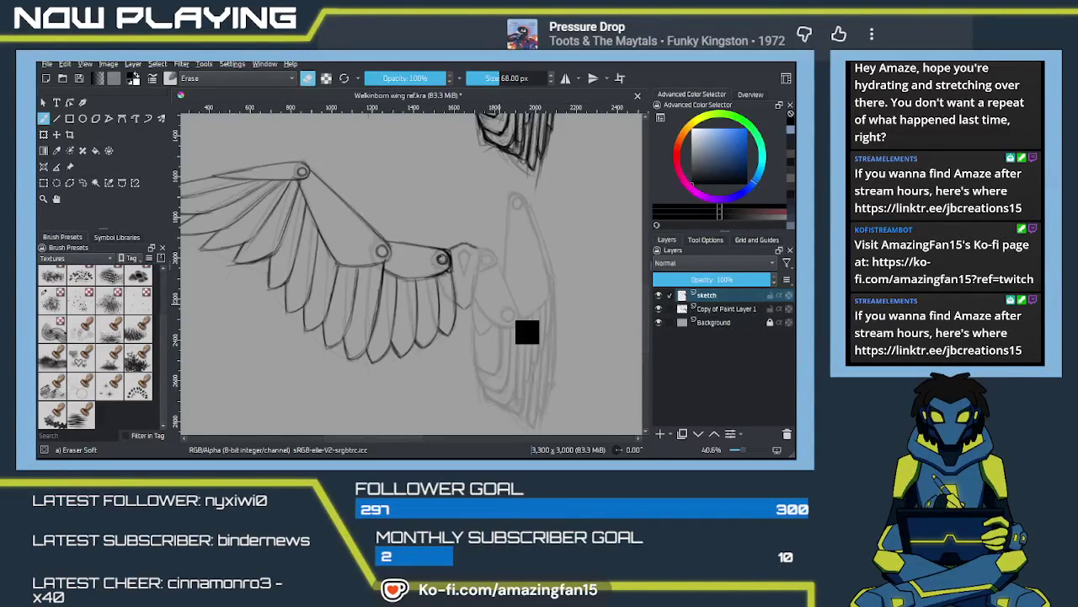
{"action": "key", "text": "ctrl+s"}
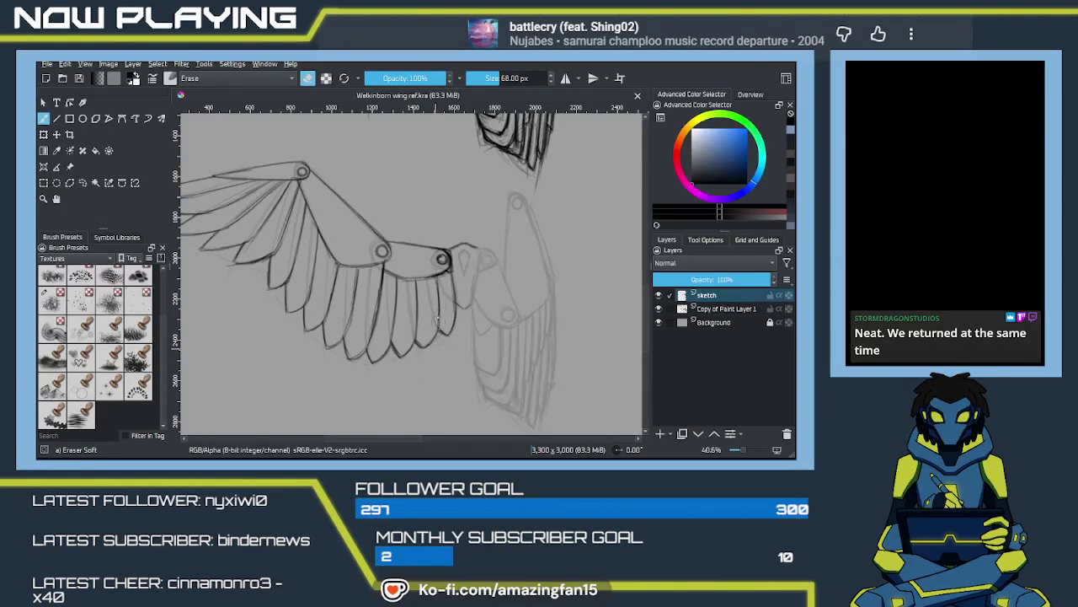
Step: Erase stray bits of the feather lines and pan to centre the wing sketches
{"action": "mouse_move", "coordinate": [416, 364]}
{"action": "left_mouse_down"}
{"action": "mouse_move", "coordinate": [480, 280]}
{"action": "mouse_move", "coordinate": [476, 294]}
{"action": "left_mouse_up"}
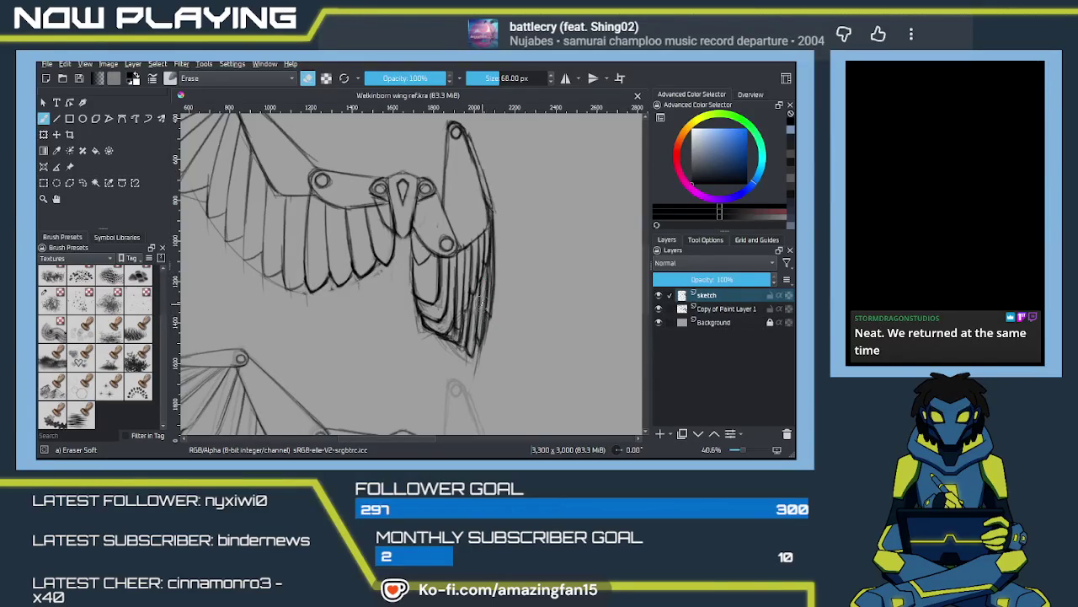
{"action": "left_click_drag", "start_coordinate": [464, 335], "coordinate": [466, 343]}
{"action": "mouse_move", "coordinate": [473, 302]}
{"action": "left_mouse_down"}
{"action": "mouse_move", "coordinate": [474, 356]}
{"action": "mouse_move", "coordinate": [488, 289]}
{"action": "left_mouse_up"}
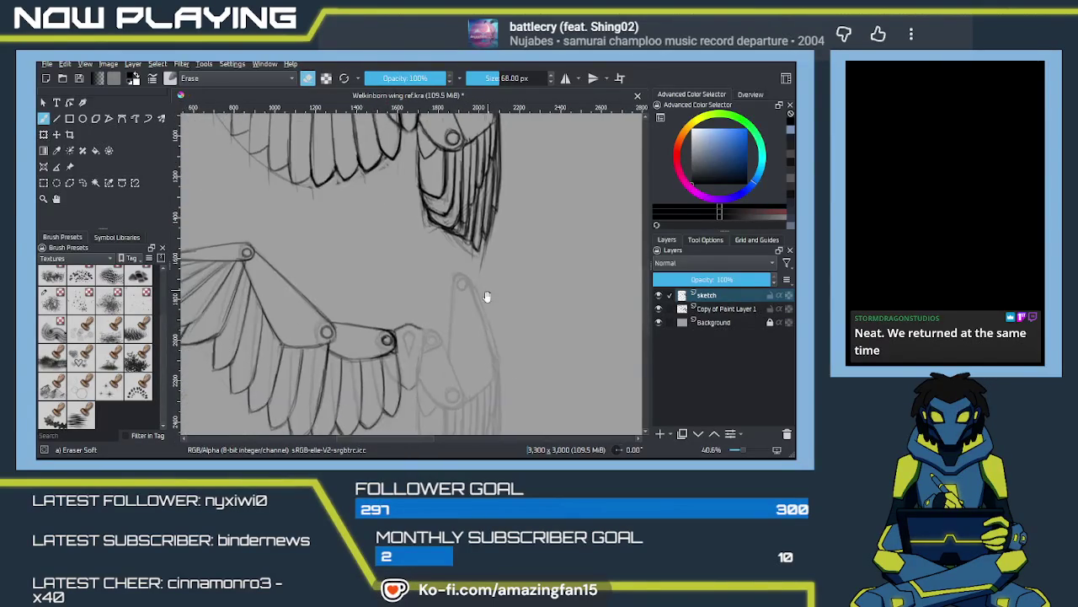
{"action": "left_click_drag", "start_coordinate": [477, 332], "coordinate": [474, 298]}
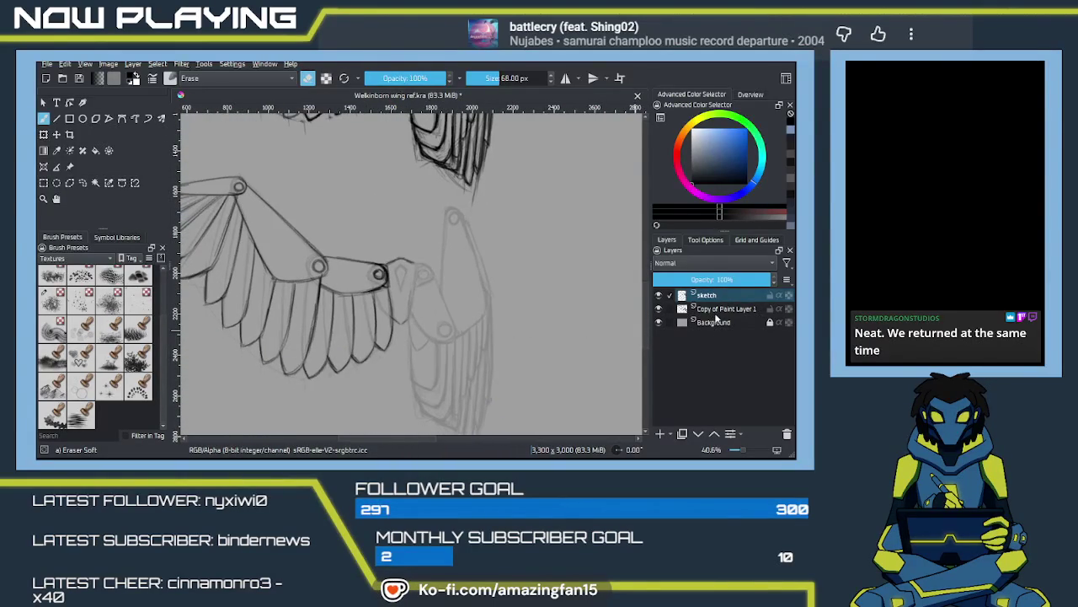
{"action": "left_click_drag", "start_coordinate": [498, 262], "coordinate": [483, 381]}
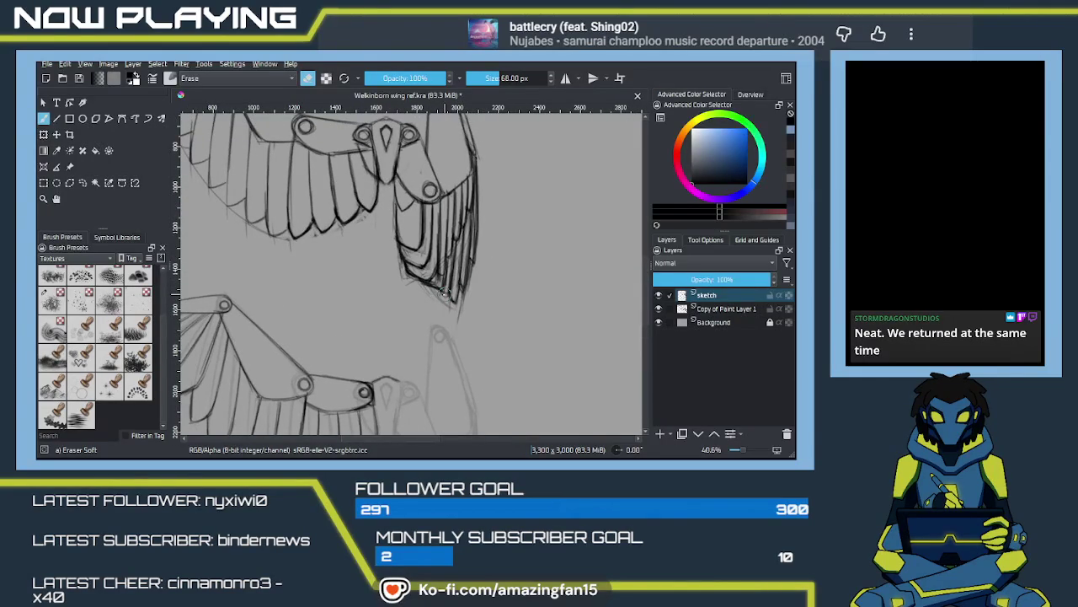
{"action": "left_click_drag", "start_coordinate": [466, 338], "coordinate": [464, 344]}
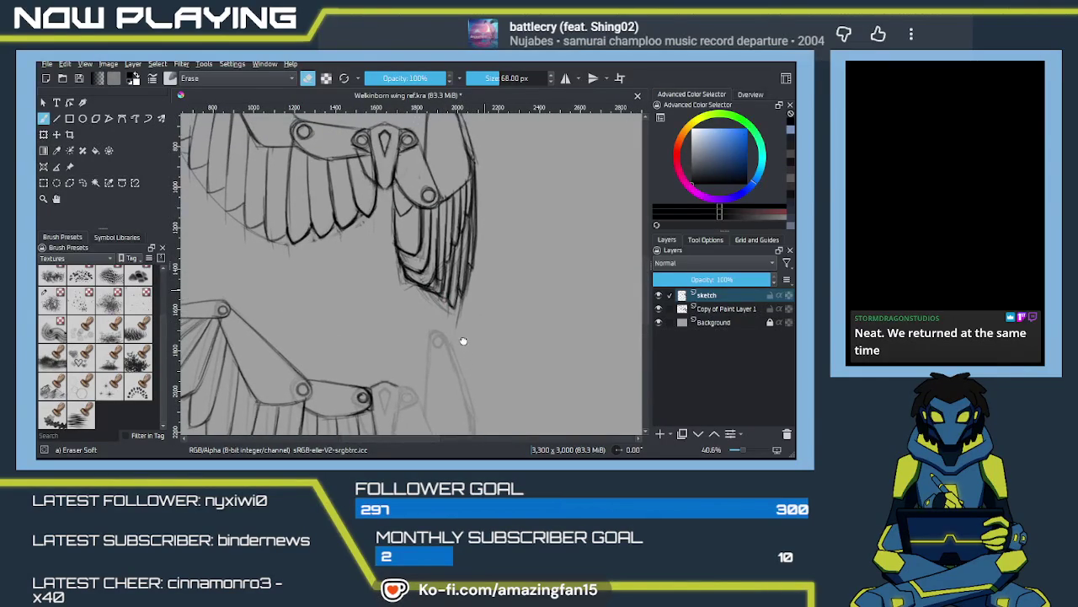
{"action": "mouse_move", "coordinate": [440, 244]}
{"action": "left_mouse_down"}
{"action": "mouse_move", "coordinate": [426, 291]}
{"action": "mouse_move", "coordinate": [474, 327]}
{"action": "left_mouse_up"}
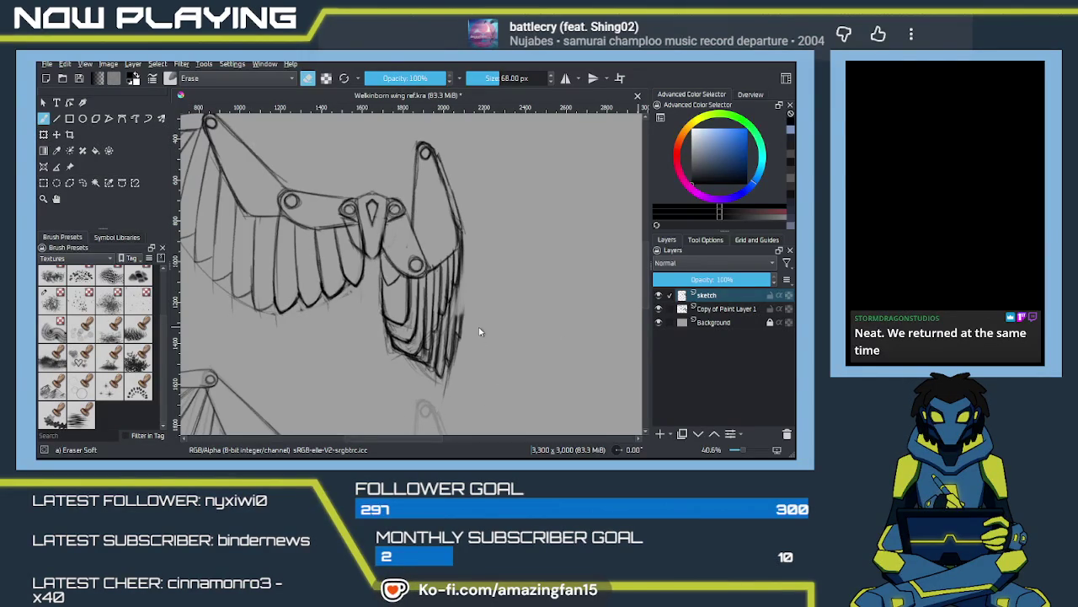
Step: Reselect the sketch layer and erase stray lines at the folded wing's right edge and below it
{"action": "key", "text": "Page_Down"}
{"action": "key", "text": "Page_Down"}
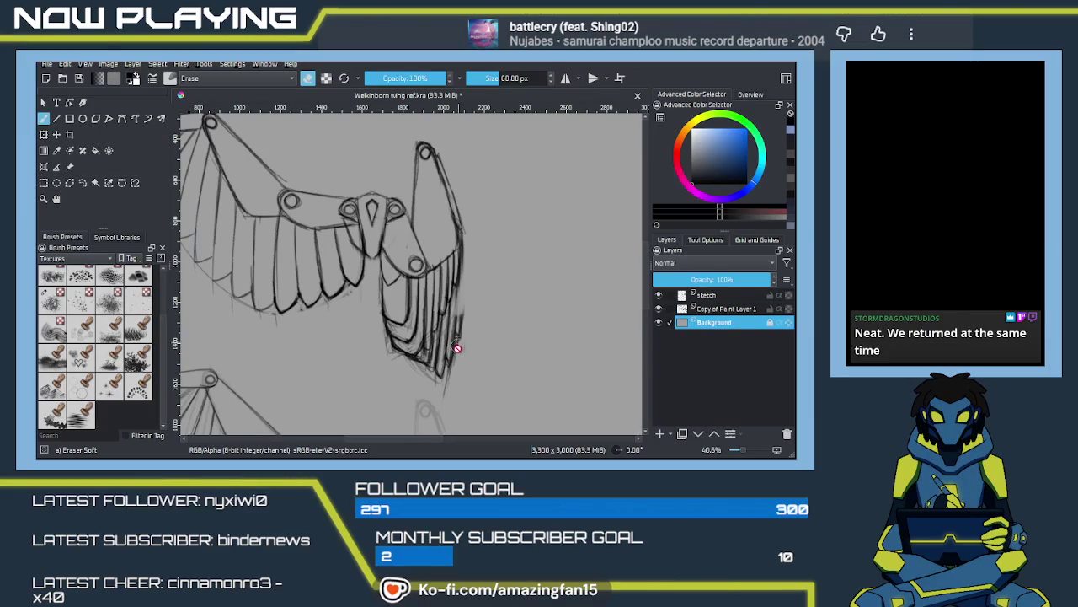
{"action": "left_click", "coordinate": [444, 364]}
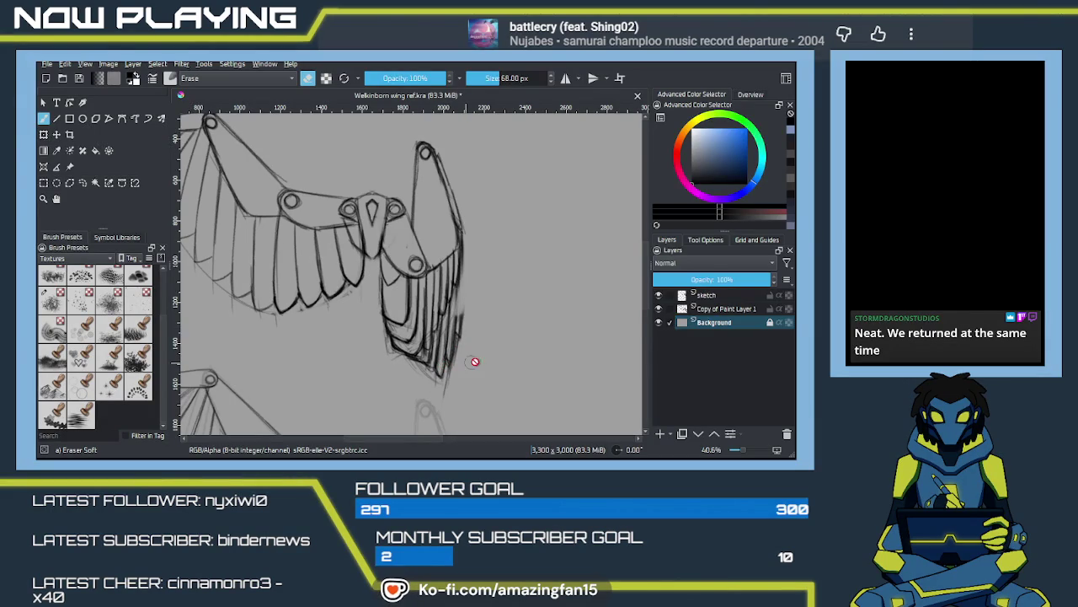
{"action": "left_click", "coordinate": [708, 294]}
{"action": "mouse_move", "coordinate": [466, 297]}
{"action": "left_mouse_down"}
{"action": "mouse_move", "coordinate": [455, 354]}
{"action": "mouse_move", "coordinate": [459, 314]}
{"action": "left_mouse_up"}
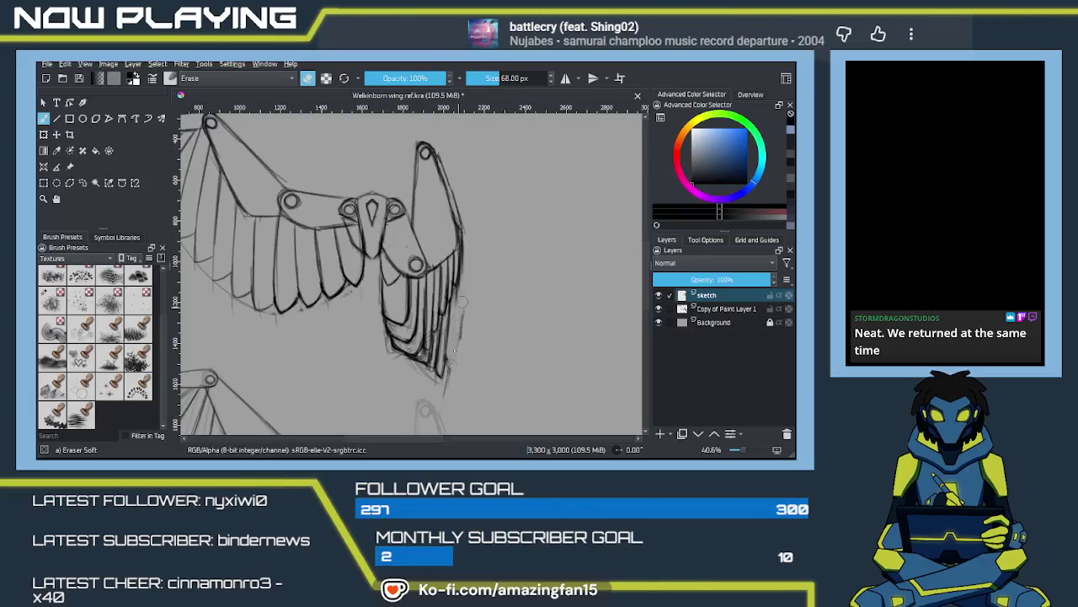
{"action": "mouse_move", "coordinate": [451, 371]}
{"action": "left_mouse_down"}
{"action": "mouse_move", "coordinate": [444, 313]}
{"action": "mouse_move", "coordinate": [443, 371]}
{"action": "left_mouse_up"}
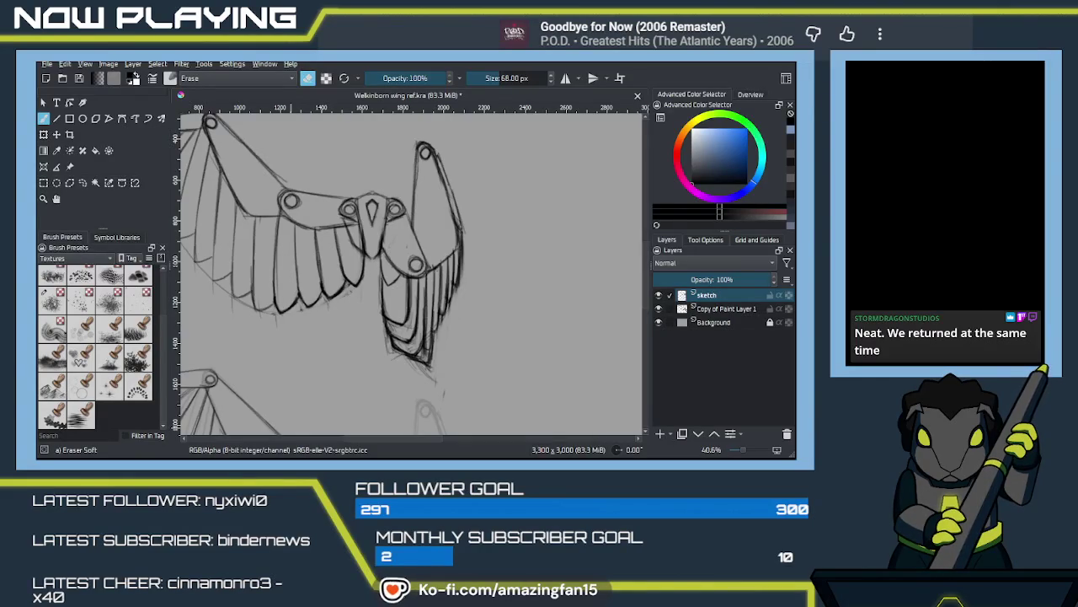
{"action": "left_click", "coordinate": [308, 400]}
Step: Switch from the eraser back to the pencil and darken the folded wing's outer edge
{"action": "left_click_drag", "start_coordinate": [482, 267], "coordinate": [482, 336]}
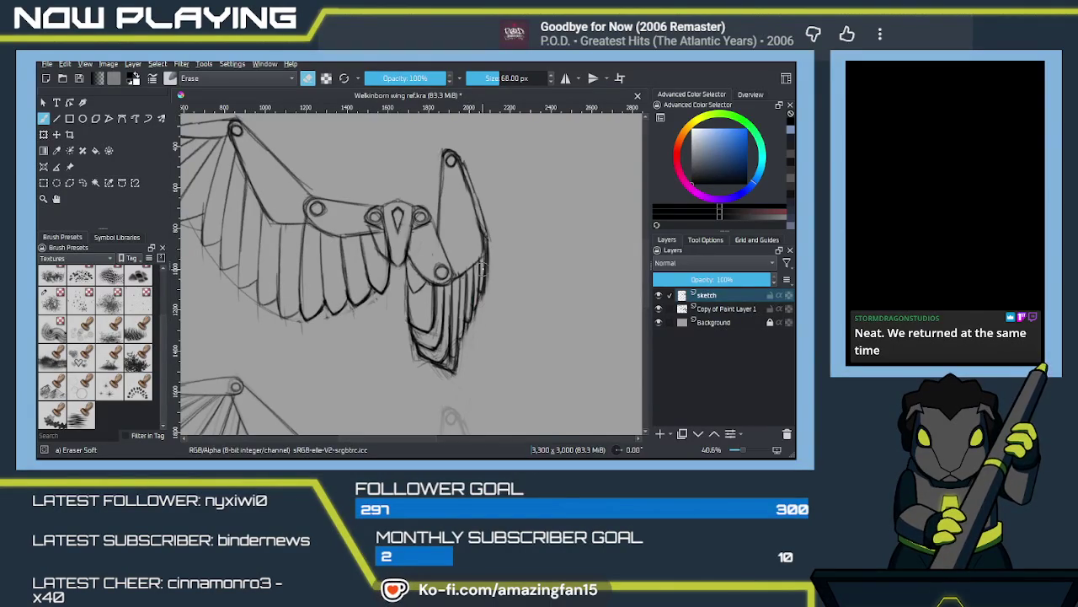
{"action": "key", "text": "e"}
{"action": "mouse_move", "coordinate": [494, 258]}
{"action": "left_mouse_down"}
{"action": "mouse_move", "coordinate": [594, 256]}
{"action": "mouse_move", "coordinate": [598, 315]}
{"action": "left_mouse_up"}
{"action": "mouse_move", "coordinate": [594, 265]}
{"action": "left_mouse_down"}
{"action": "mouse_move", "coordinate": [593, 321]}
{"action": "mouse_move", "coordinate": [599, 260]}
{"action": "left_mouse_up"}
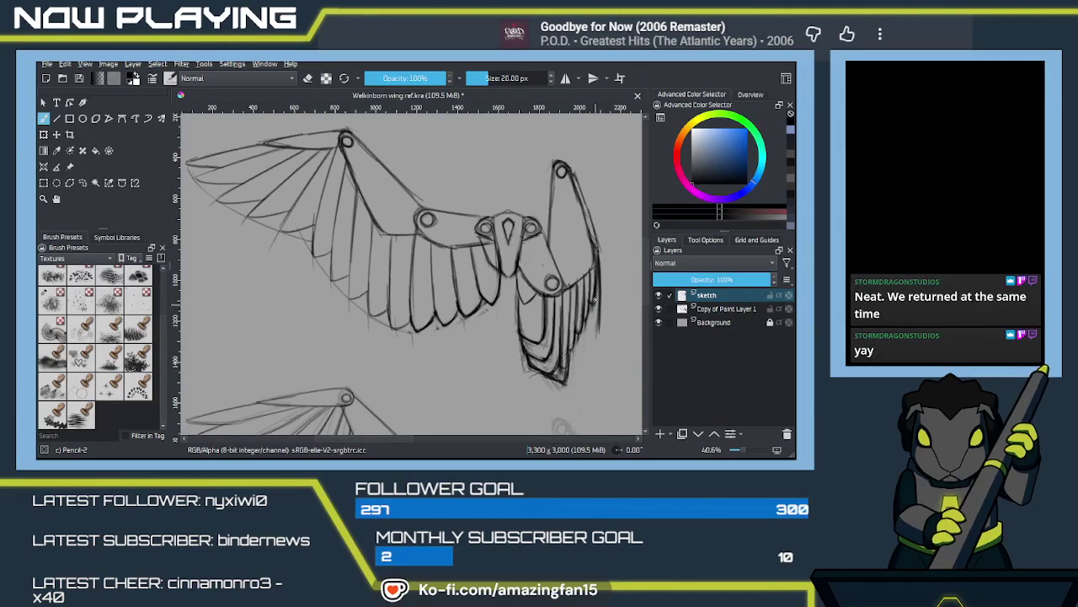
Step: Add a pencil stroke along the folded wing's right edge and bring the spread wing's tip into view
{"action": "left_click_drag", "start_coordinate": [590, 351], "coordinate": [595, 309]}
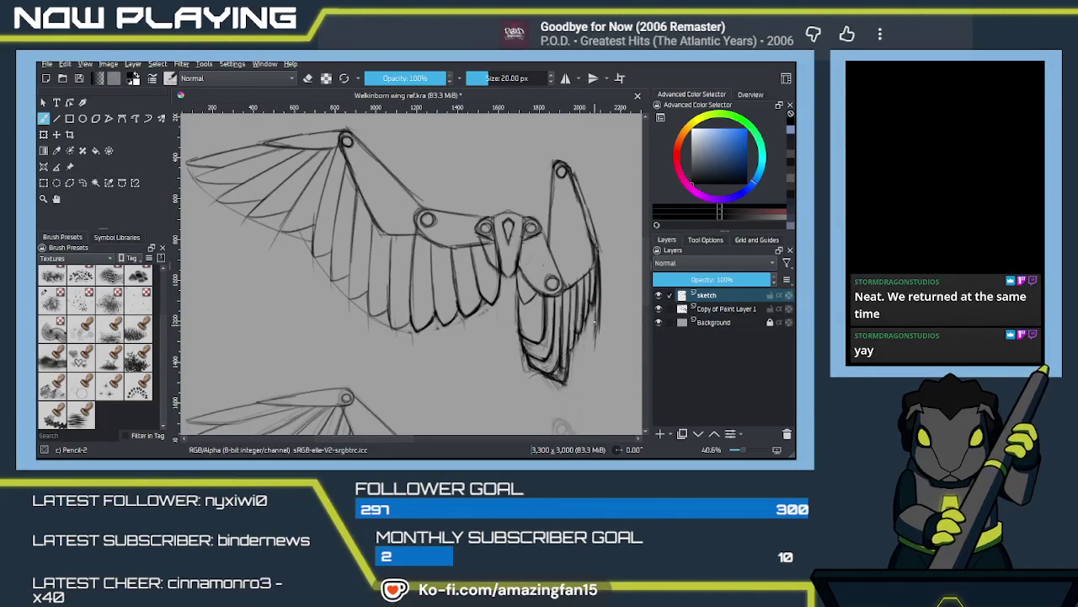
{"action": "mouse_move", "coordinate": [594, 317]}
{"action": "left_mouse_down"}
{"action": "mouse_move", "coordinate": [595, 347]}
{"action": "mouse_move", "coordinate": [550, 377]}
{"action": "mouse_move", "coordinate": [563, 381]}
{"action": "left_mouse_up"}
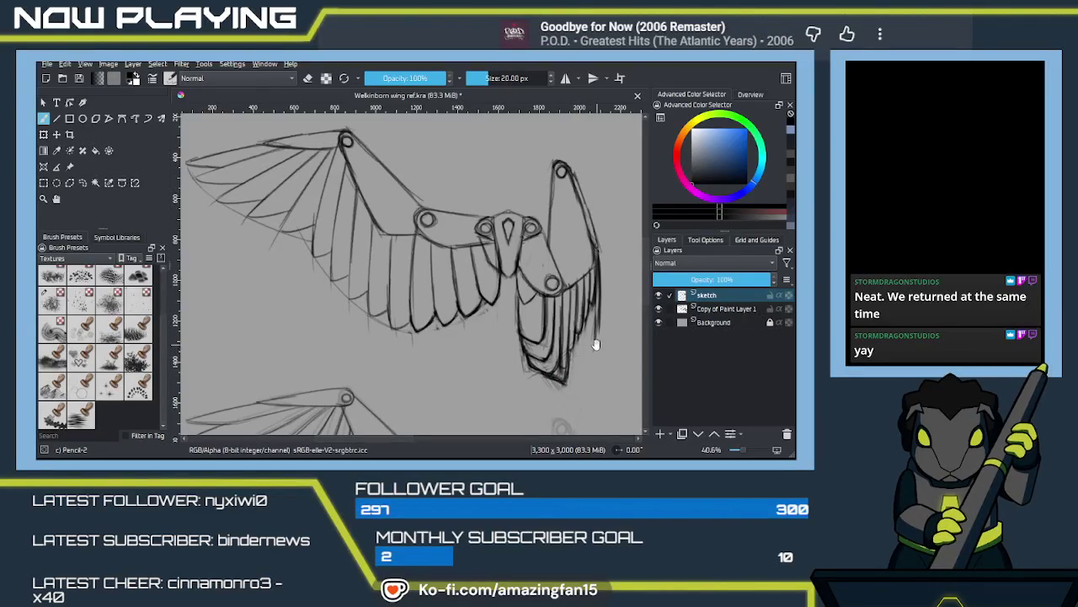
{"action": "scroll", "coordinate": [515, 327], "scroll_direction": "right", "scroll_amount": 1}
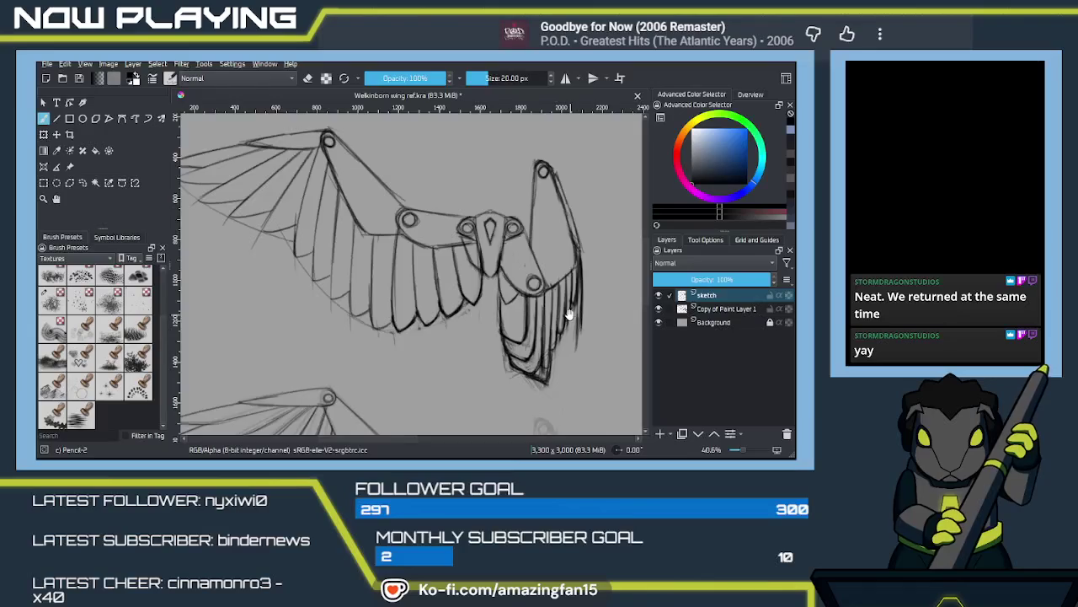
{"action": "left_click_drag", "start_coordinate": [571, 315], "coordinate": [610, 334]}
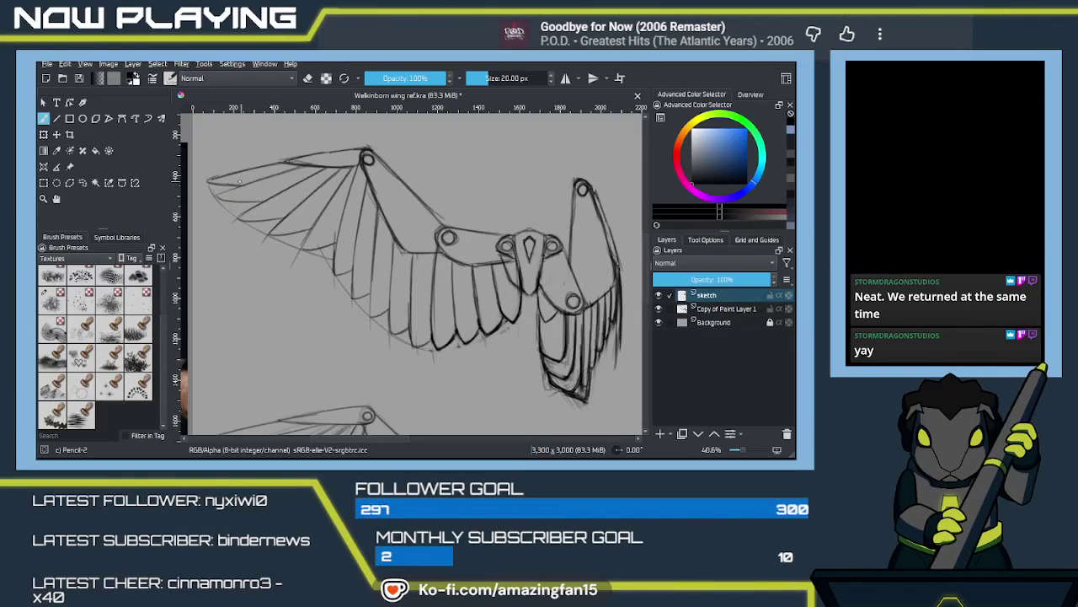
{"action": "left_click_drag", "start_coordinate": [607, 336], "coordinate": [540, 311]}
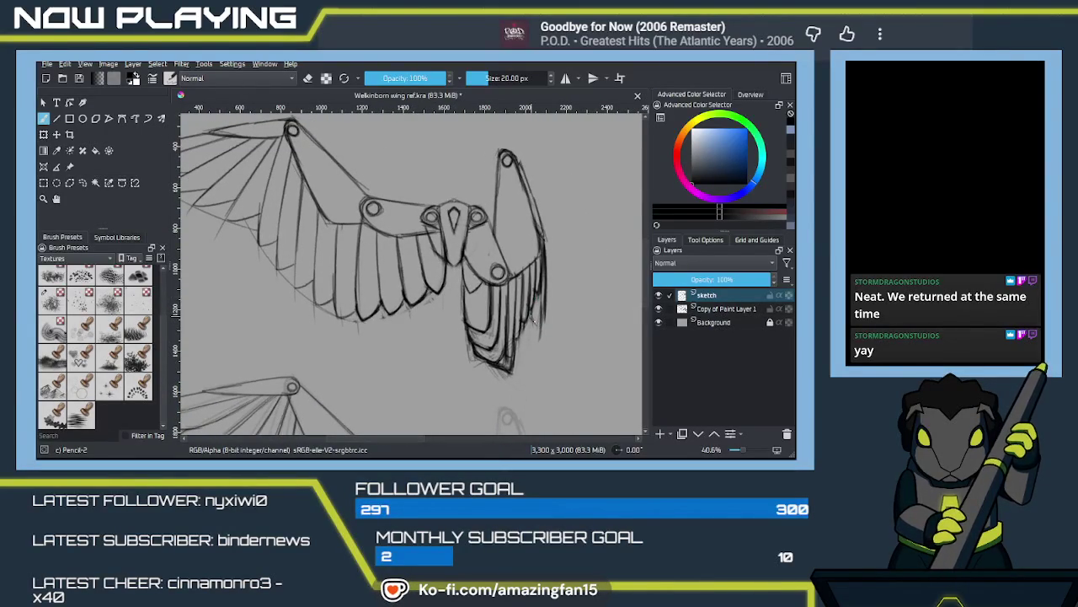
Step: Pencil the folded feathers' right edge and darken their lower tips and bottom curve
{"action": "left_click_drag", "start_coordinate": [541, 320], "coordinate": [548, 281]}
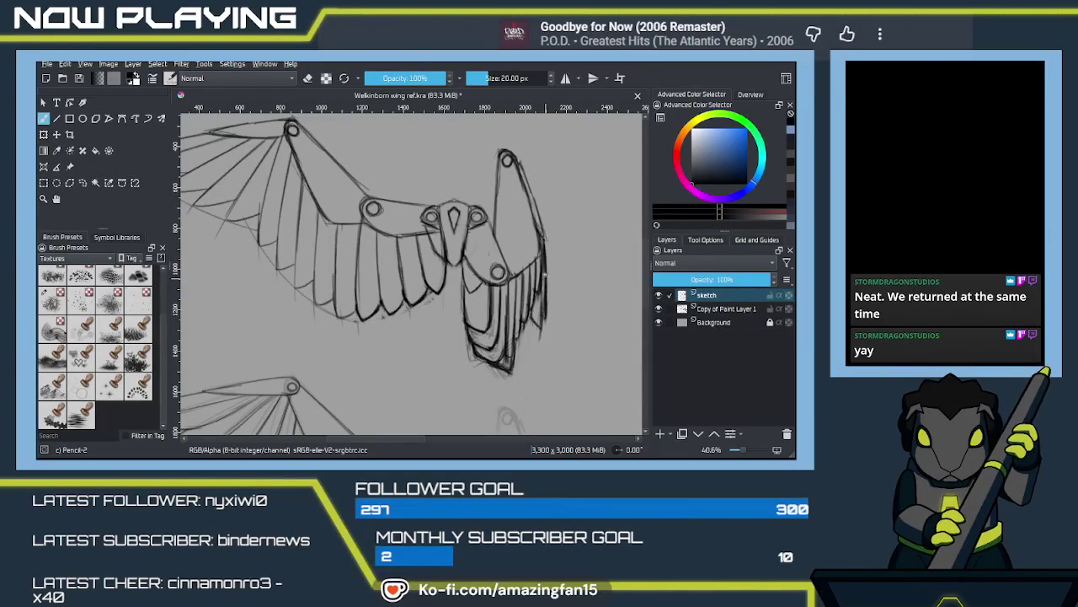
{"action": "scroll", "coordinate": [529, 328], "scroll_direction": "down", "scroll_amount": 2}
{"action": "left_click_drag", "start_coordinate": [497, 324], "coordinate": [509, 336]}
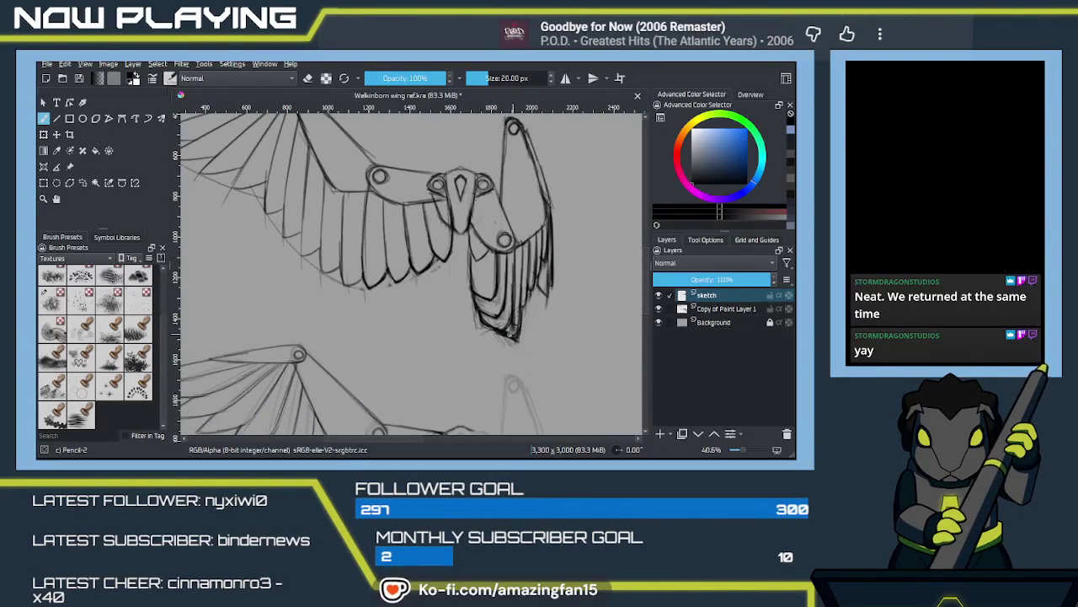
{"action": "key", "text": "e"}
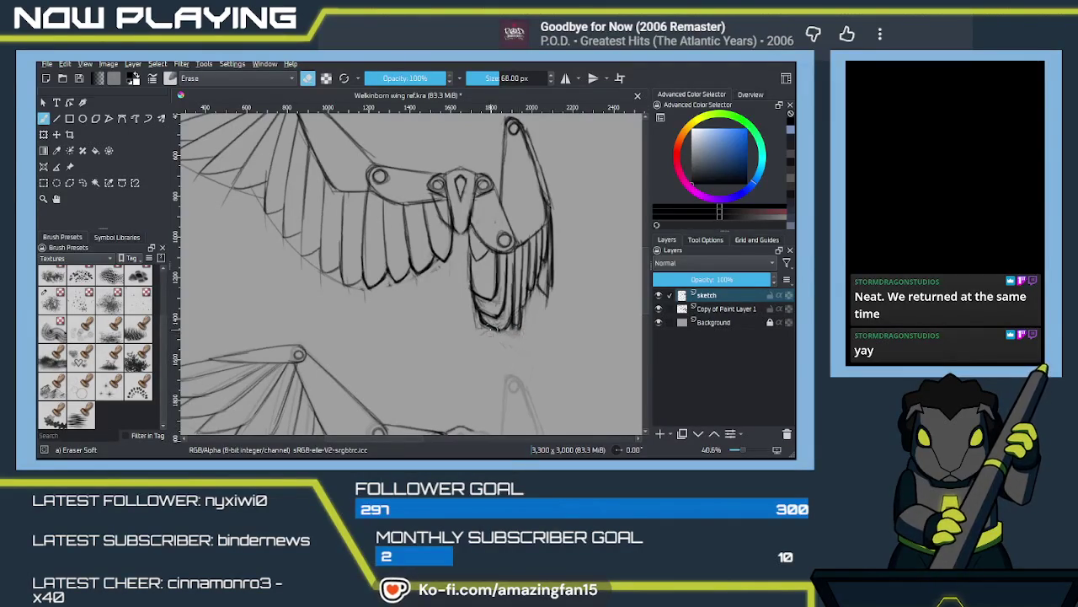
{"action": "key", "text": "e"}
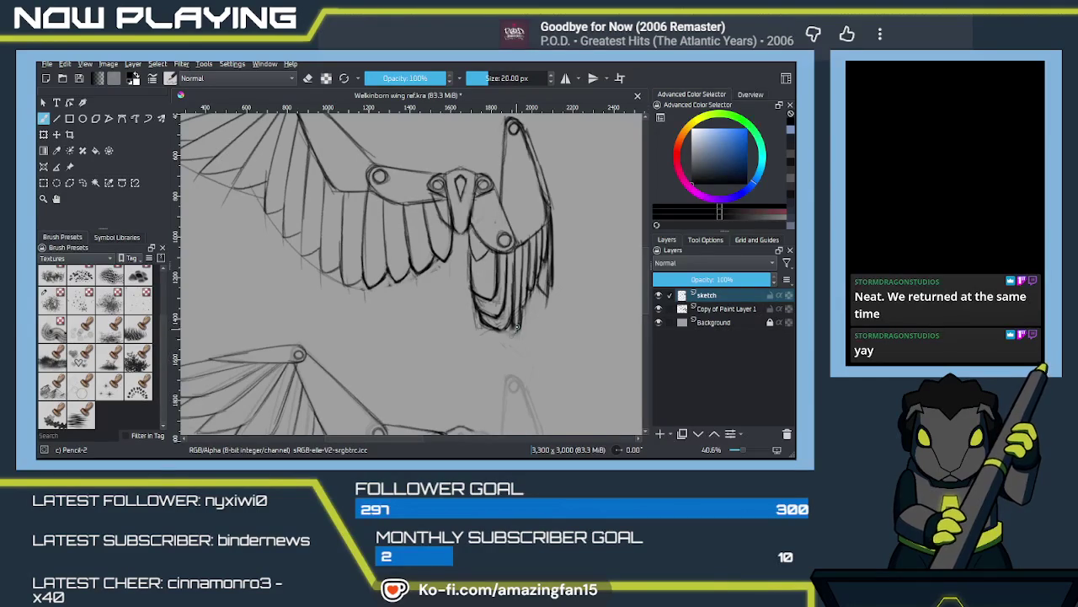
{"action": "left_click_drag", "start_coordinate": [495, 324], "coordinate": [513, 334]}
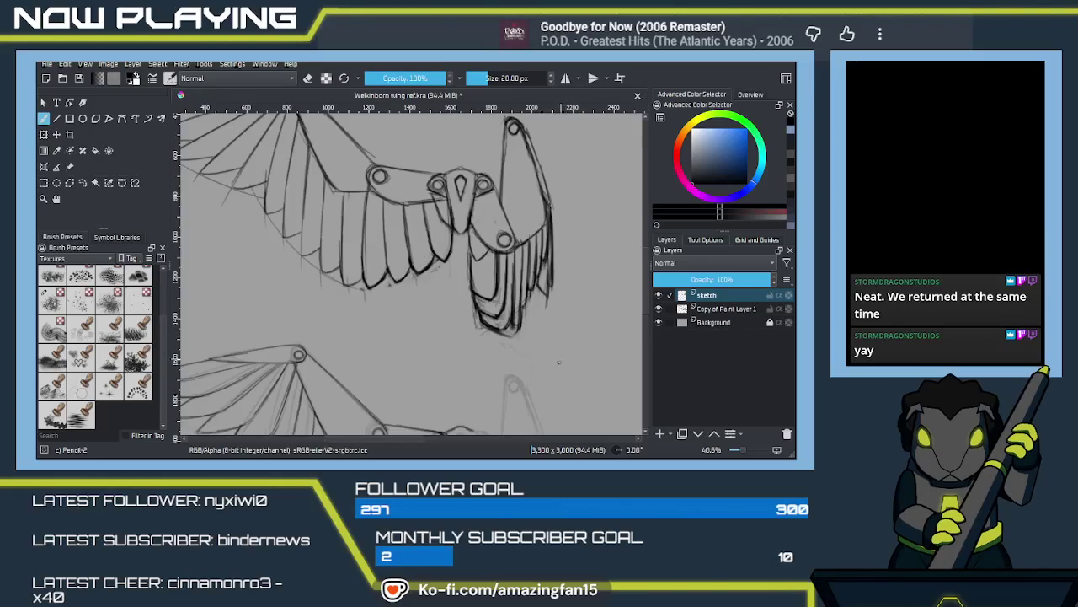
{"action": "scroll", "coordinate": [551, 347], "scroll_direction": "up", "scroll_amount": 3}
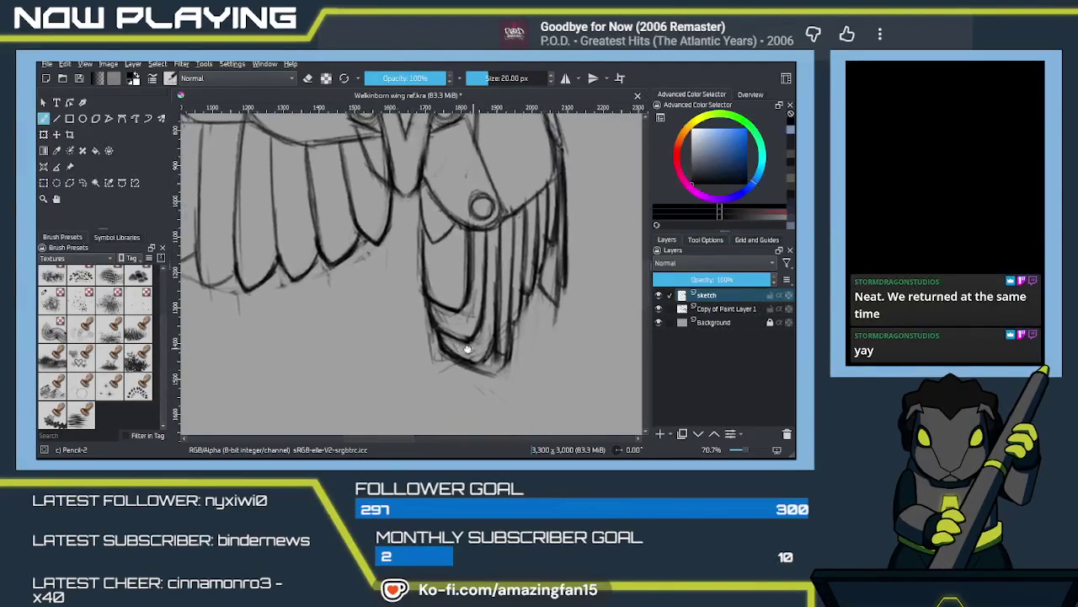
{"action": "mouse_move", "coordinate": [456, 345]}
{"action": "left_mouse_down"}
{"action": "mouse_move", "coordinate": [465, 359]}
{"action": "mouse_move", "coordinate": [445, 355]}
{"action": "left_mouse_up"}
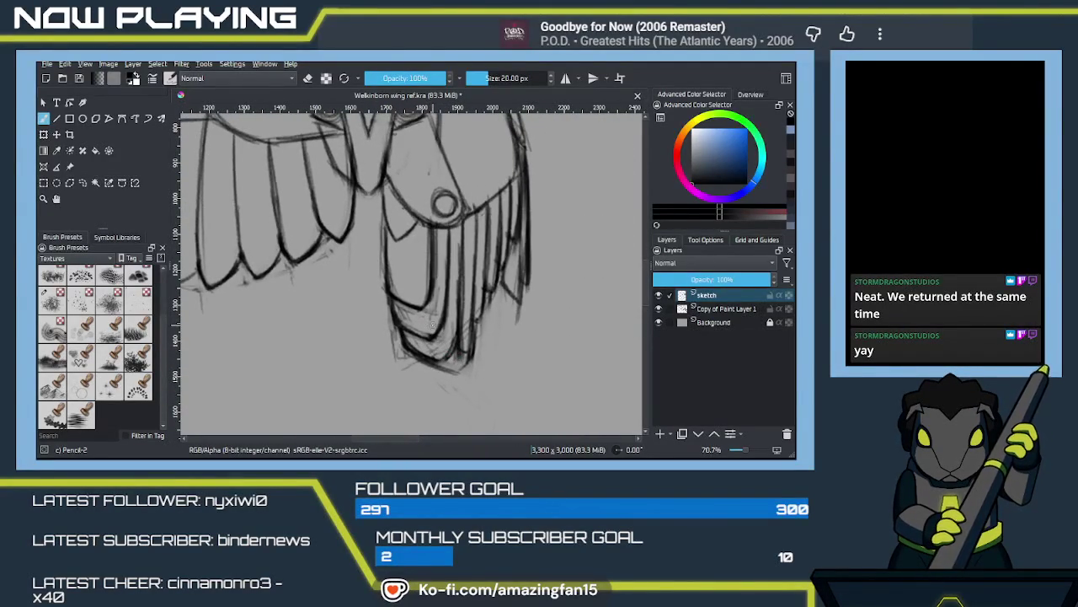
Step: Erase stray lines at the feather tips and redraw the lower feather tip with darker lines
{"action": "mouse_move", "coordinate": [432, 304]}
{"action": "left_mouse_down"}
{"action": "mouse_move", "coordinate": [469, 338]}
{"action": "mouse_move", "coordinate": [456, 322]}
{"action": "left_mouse_up"}
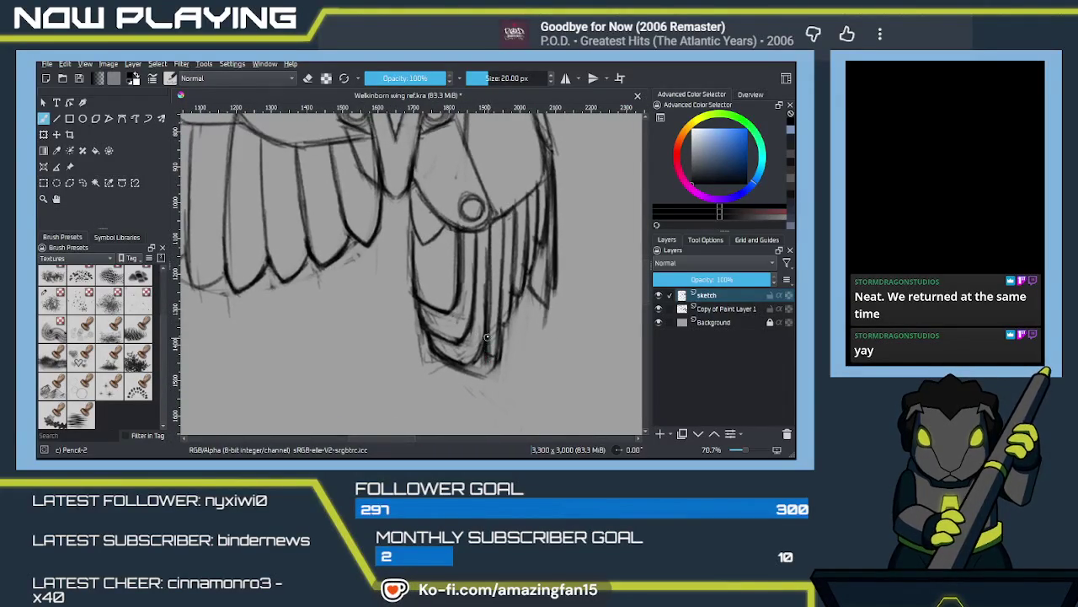
{"action": "left_click_drag", "start_coordinate": [491, 324], "coordinate": [448, 294]}
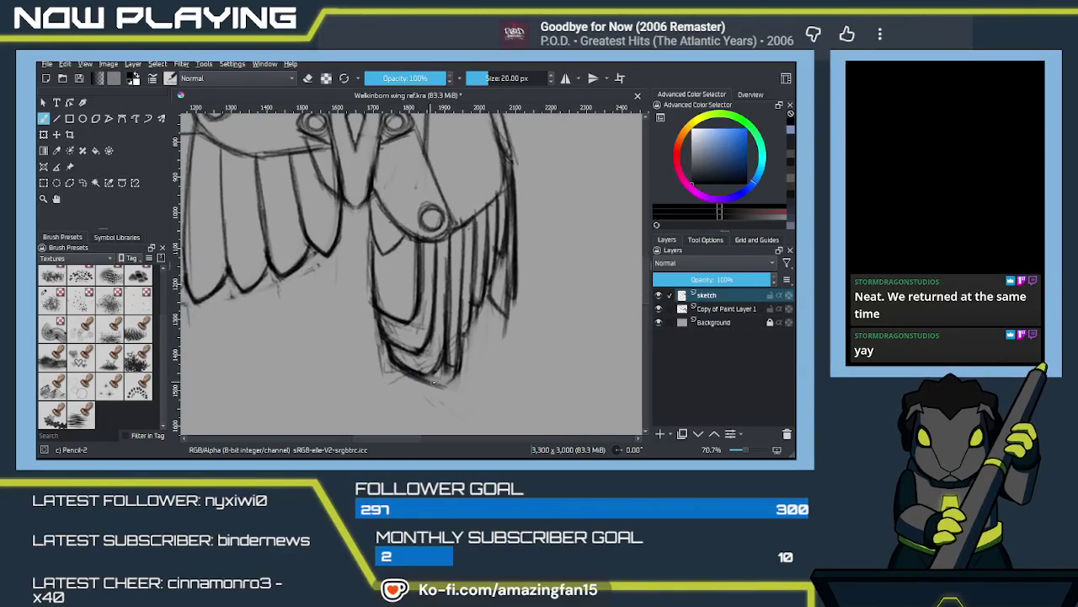
{"action": "key", "text": "e"}
{"action": "mouse_move", "coordinate": [425, 381]}
{"action": "left_mouse_down"}
{"action": "mouse_move", "coordinate": [460, 337]}
{"action": "mouse_move", "coordinate": [401, 373]}
{"action": "left_mouse_up"}
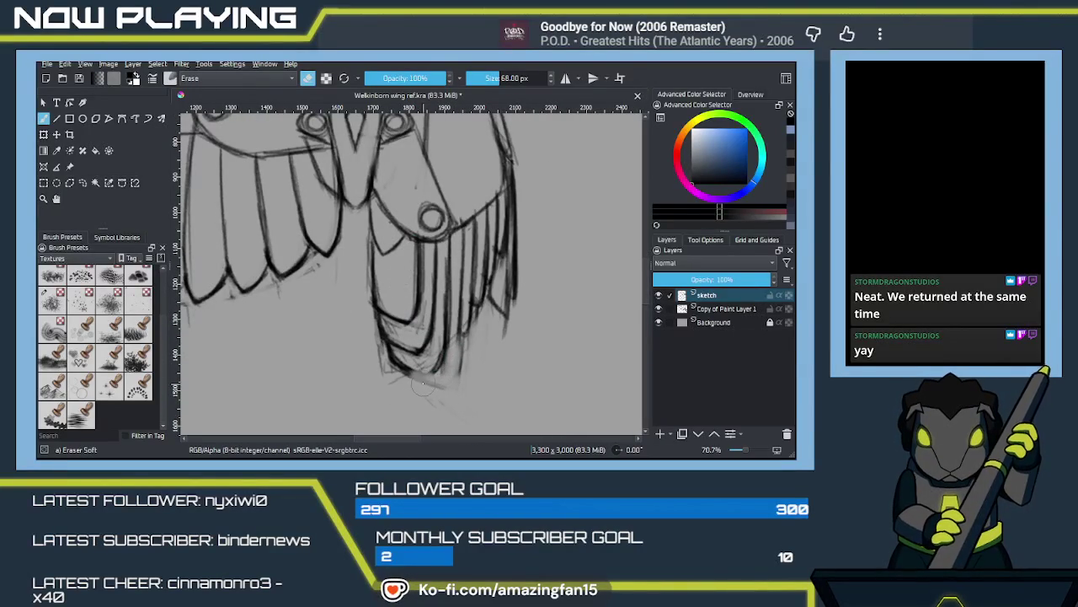
{"action": "key", "text": "e"}
{"action": "mouse_move", "coordinate": [396, 262]}
{"action": "left_mouse_down"}
{"action": "mouse_move", "coordinate": [501, 334]}
{"action": "mouse_move", "coordinate": [401, 243]}
{"action": "left_mouse_up"}
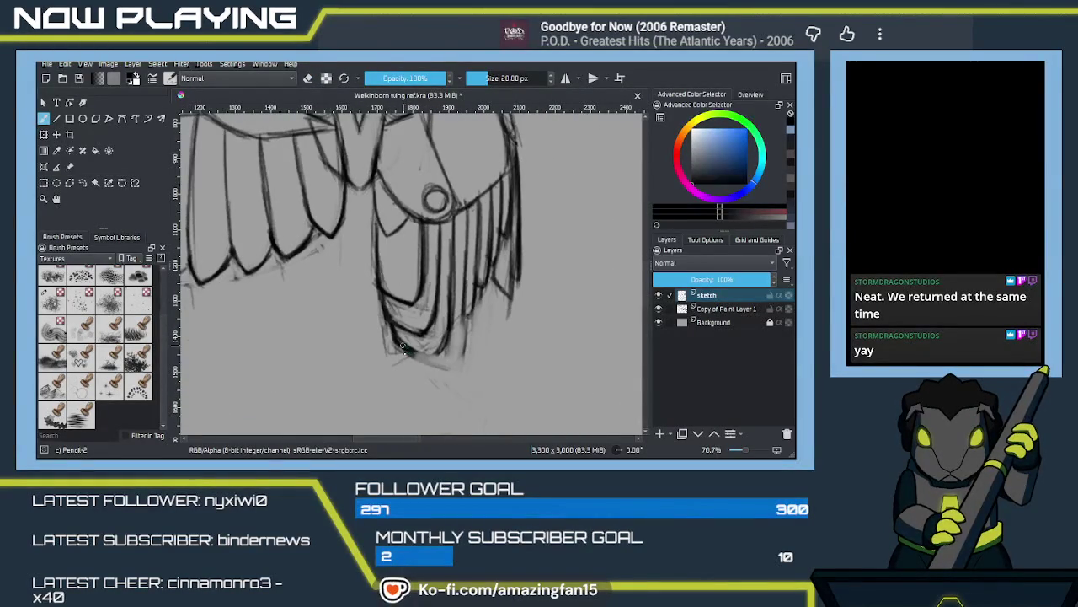
{"action": "mouse_move", "coordinate": [405, 347]}
{"action": "left_mouse_down"}
{"action": "mouse_move", "coordinate": [451, 370]}
{"action": "mouse_move", "coordinate": [449, 357]}
{"action": "left_mouse_up"}
{"action": "mouse_move", "coordinate": [465, 299]}
{"action": "left_mouse_down"}
{"action": "mouse_move", "coordinate": [460, 349]}
{"action": "mouse_move", "coordinate": [444, 366]}
{"action": "mouse_move", "coordinate": [472, 307]}
{"action": "mouse_move", "coordinate": [460, 335]}
{"action": "left_mouse_up"}
Step: Add marks along the right feather edge below the joint, then zoom out
{"action": "left_click_drag", "start_coordinate": [519, 301], "coordinate": [511, 354]}
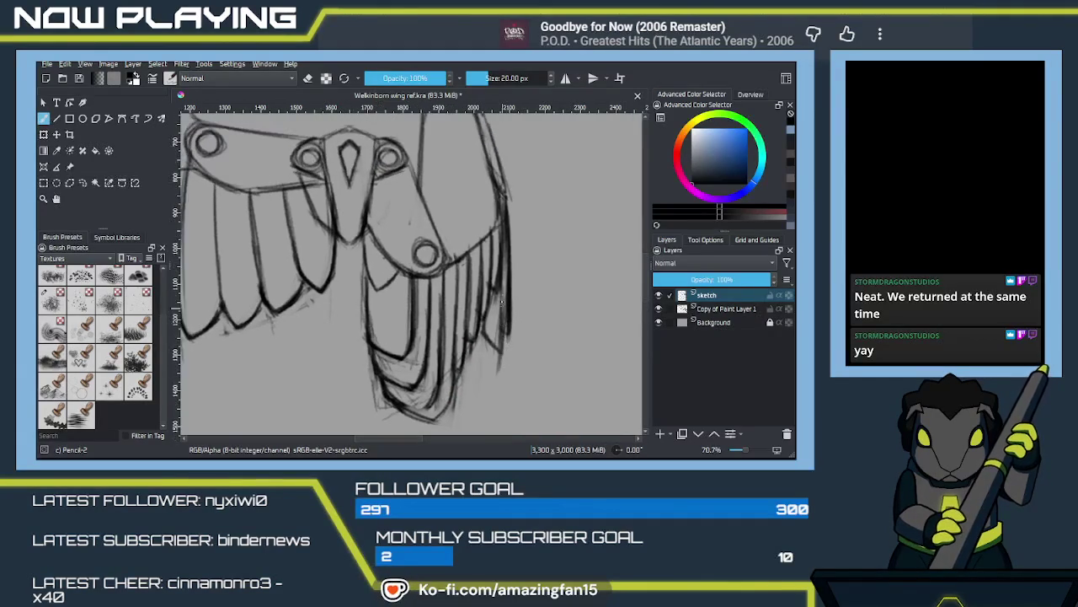
{"action": "left_click_drag", "start_coordinate": [504, 315], "coordinate": [499, 347]}
{"action": "mouse_move", "coordinate": [446, 395]}
{"action": "left_mouse_down"}
{"action": "mouse_move", "coordinate": [507, 327]}
{"action": "mouse_move", "coordinate": [492, 361]}
{"action": "left_mouse_up"}
{"action": "scroll", "coordinate": [481, 330], "scroll_direction": "down", "scroll_amount": 5}
{"action": "scroll", "coordinate": [509, 316], "scroll_direction": "up", "scroll_amount": 2}
{"action": "scroll", "coordinate": [508, 255], "scroll_direction": "down", "scroll_amount": 2}
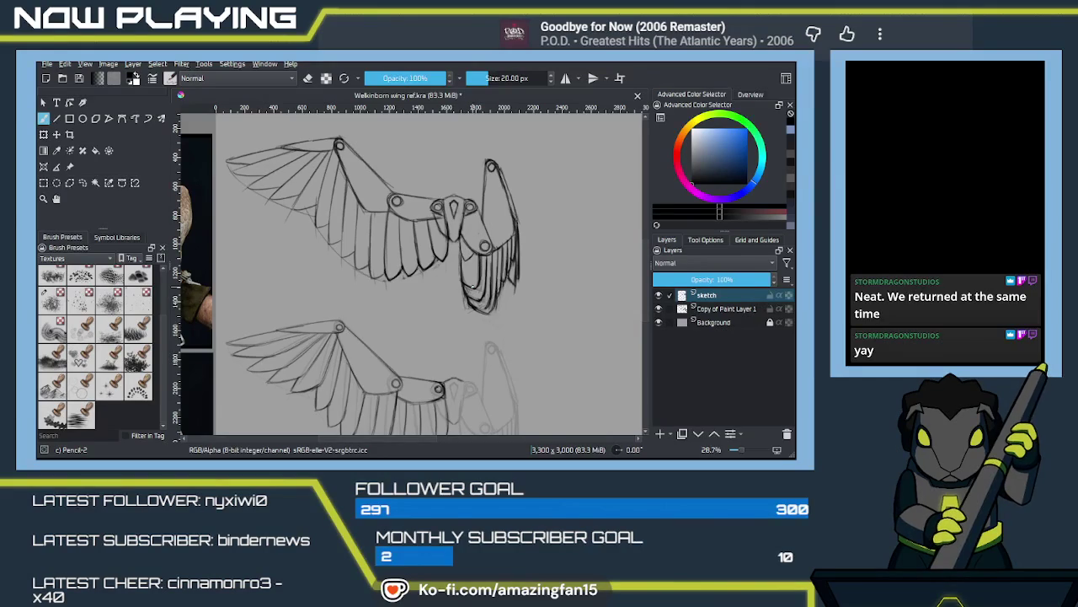
Step: Pan the canvas toward the falcon reference photos and back until both wing drawings are visible
{"action": "mouse_move", "coordinate": [493, 344]}
{"action": "left_mouse_down"}
{"action": "mouse_move", "coordinate": [470, 311]}
{"action": "mouse_move", "coordinate": [474, 343]}
{"action": "mouse_move", "coordinate": [486, 339]}
{"action": "mouse_move", "coordinate": [470, 368]}
{"action": "mouse_move", "coordinate": [463, 329]}
{"action": "mouse_move", "coordinate": [475, 366]}
{"action": "mouse_move", "coordinate": [492, 315]}
{"action": "mouse_move", "coordinate": [486, 355]}
{"action": "left_mouse_up"}
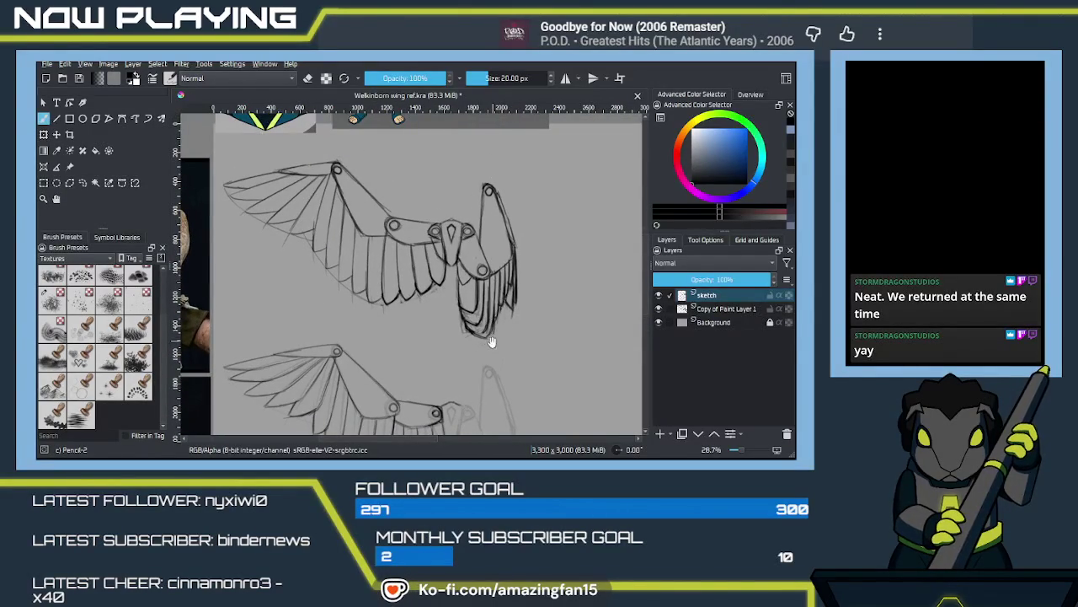
{"action": "left_click_drag", "start_coordinate": [493, 336], "coordinate": [495, 301]}
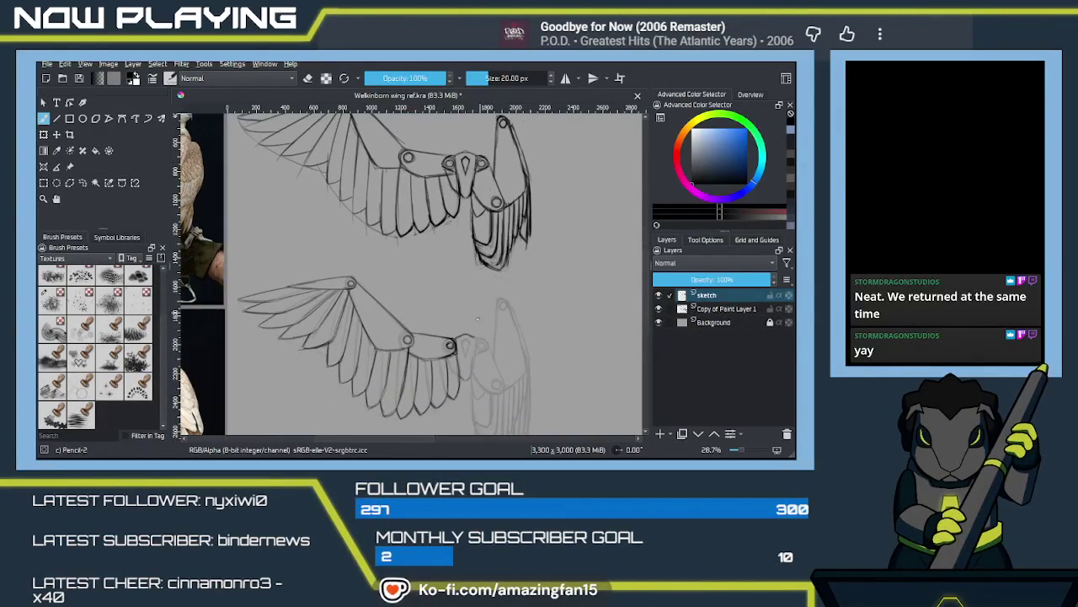
{"action": "mouse_move", "coordinate": [470, 337]}
{"action": "left_mouse_down"}
{"action": "mouse_move", "coordinate": [555, 294]}
{"action": "mouse_move", "coordinate": [476, 343]}
{"action": "left_mouse_up"}
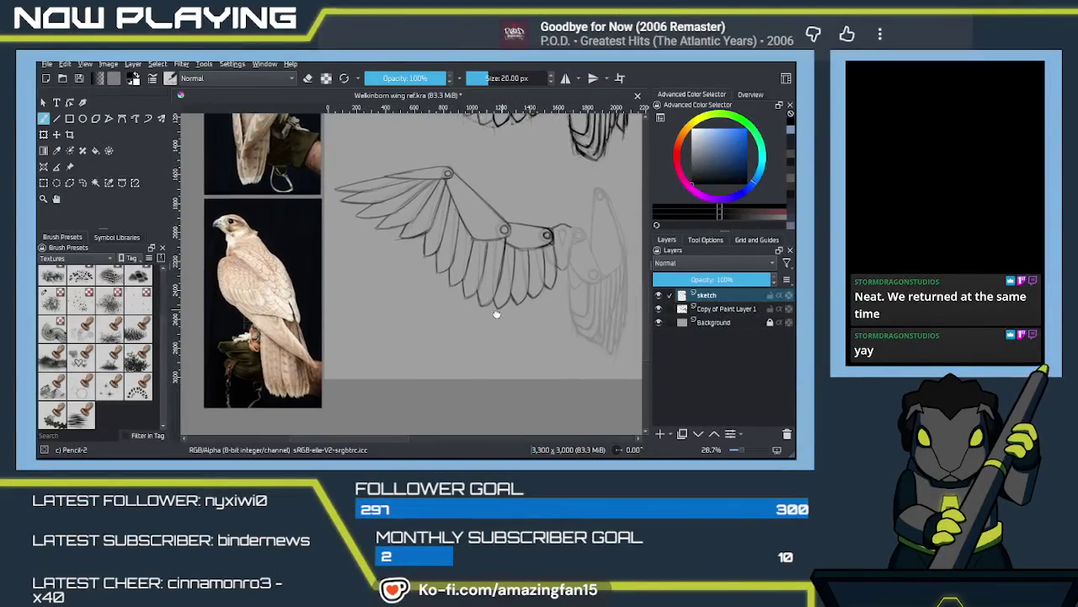
{"action": "mouse_move", "coordinate": [476, 343]}
{"action": "left_mouse_down"}
{"action": "mouse_move", "coordinate": [469, 364]}
{"action": "mouse_move", "coordinate": [477, 321]}
{"action": "mouse_move", "coordinate": [475, 348]}
{"action": "mouse_move", "coordinate": [407, 347]}
{"action": "mouse_move", "coordinate": [410, 364]}
{"action": "left_mouse_up"}
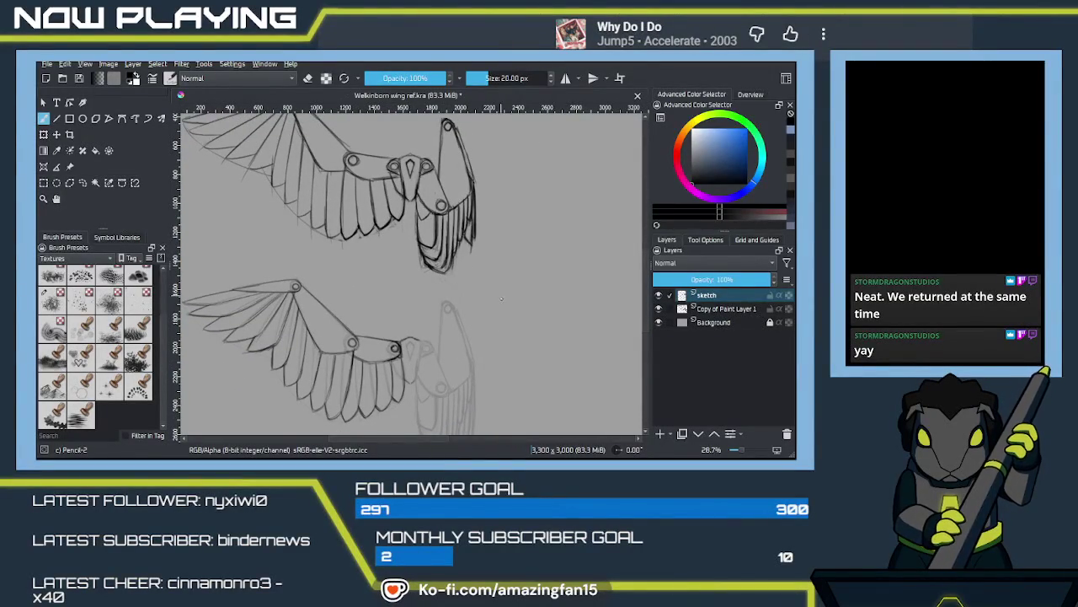
{"action": "mouse_move", "coordinate": [490, 275]}
{"action": "left_mouse_down"}
{"action": "mouse_move", "coordinate": [503, 312]}
{"action": "mouse_move", "coordinate": [436, 287]}
{"action": "mouse_move", "coordinate": [494, 304]}
{"action": "left_mouse_up"}
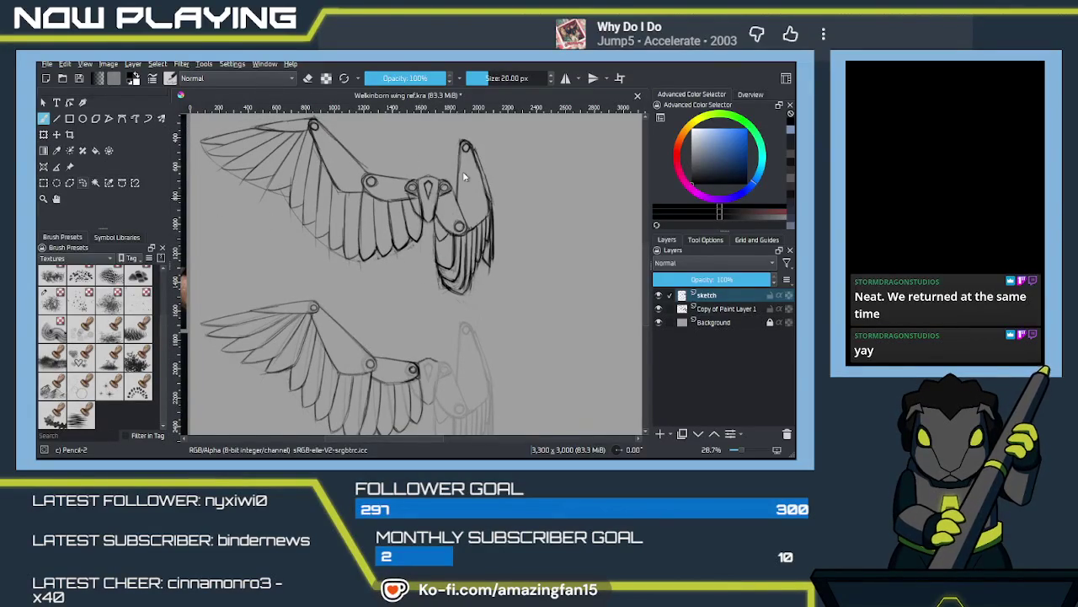
Step: On Copy of Paint Layer 1, lasso and delete the old faint wing beside the lower drawing
{"action": "key", "text": "l"}
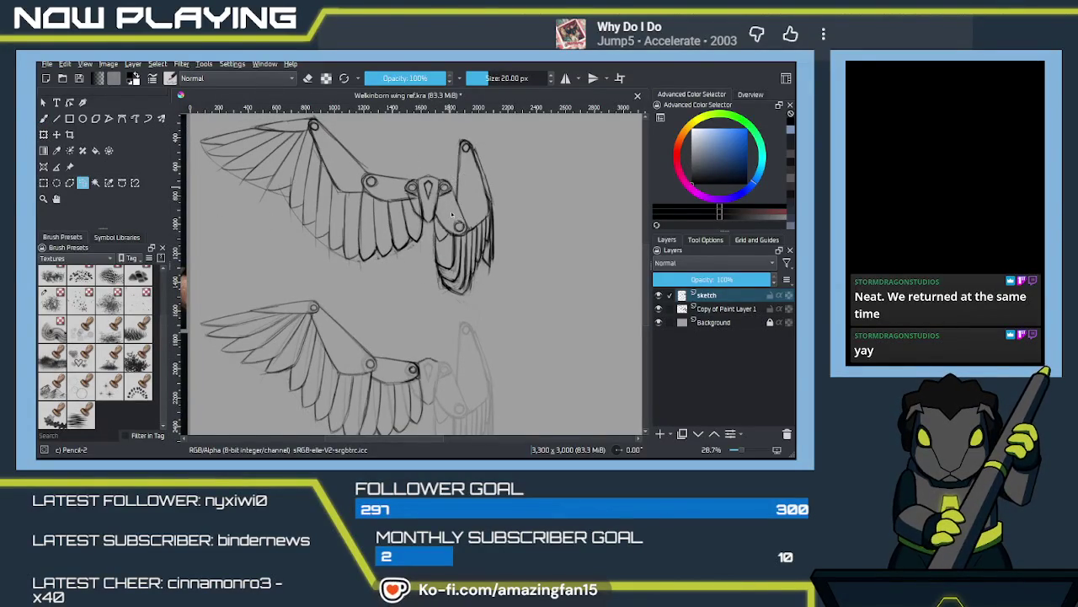
{"action": "left_click", "coordinate": [726, 309]}
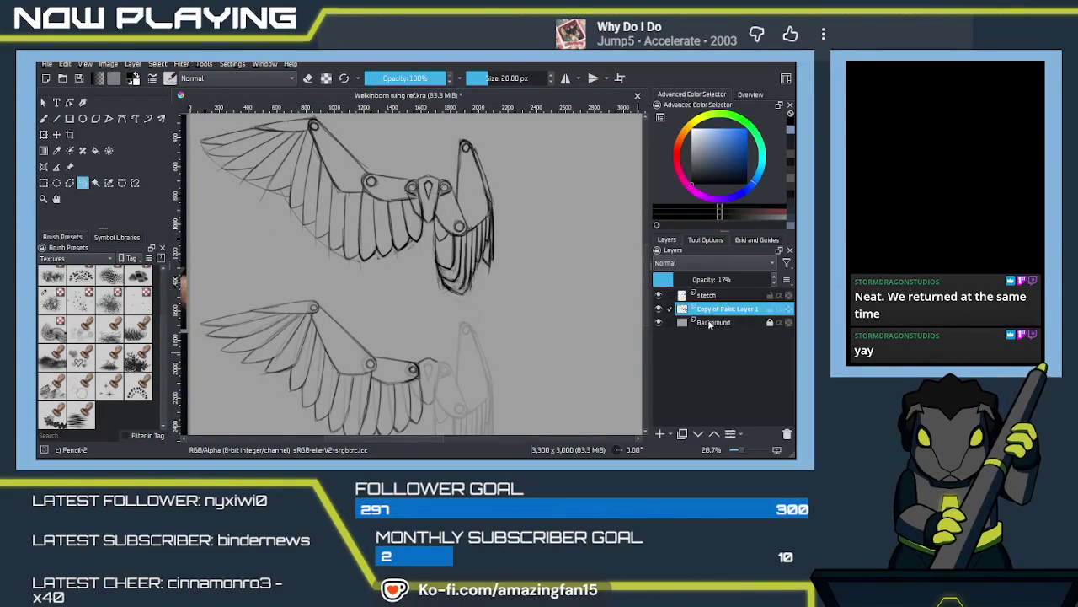
{"action": "scroll", "coordinate": [489, 291], "scroll_direction": "down", "scroll_amount": 2}
{"action": "left_click_drag", "start_coordinate": [452, 279], "coordinate": [447, 319]}
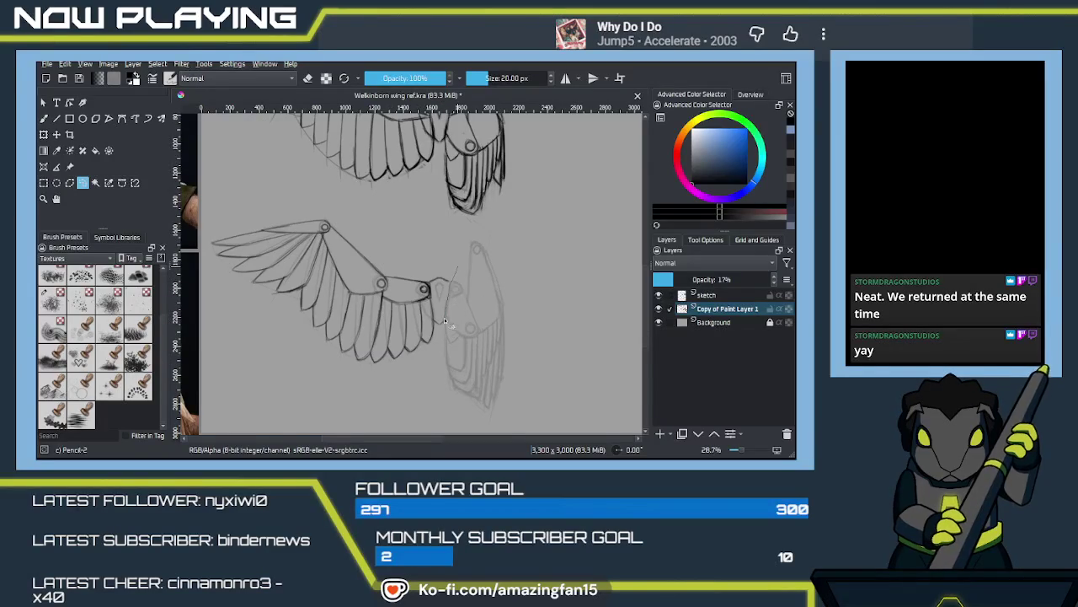
{"action": "mouse_move", "coordinate": [472, 434]}
{"action": "left_mouse_down"}
{"action": "mouse_move", "coordinate": [454, 274]}
{"action": "mouse_move", "coordinate": [554, 374]}
{"action": "left_mouse_up"}
{"action": "key", "text": "Delete"}
{"action": "key", "text": "ctrl+shift+a"}
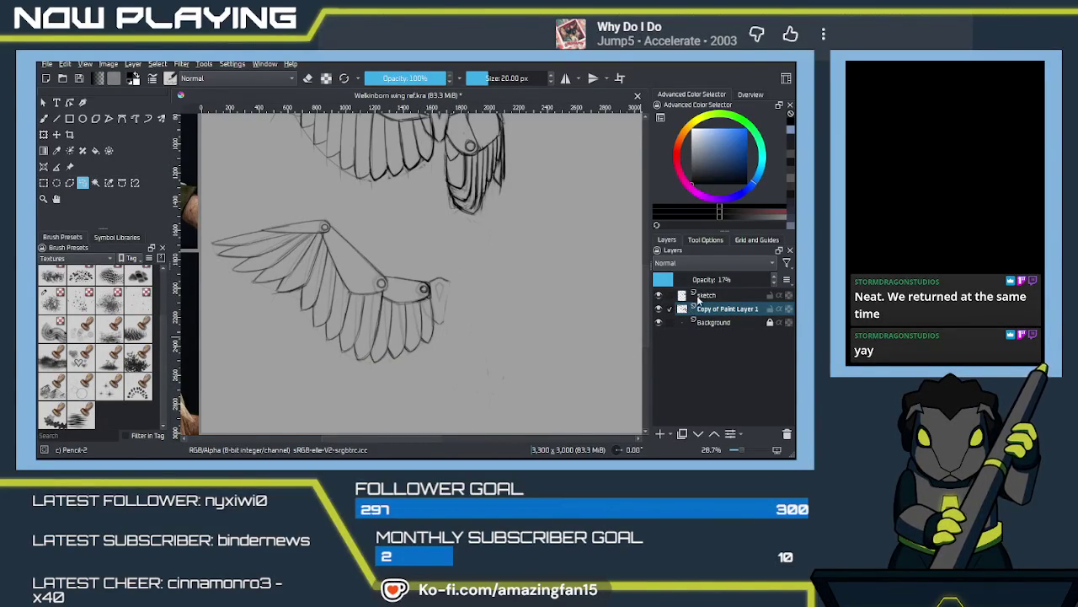
Step: Lasso the upper faint folded wing and move it down beside the lower wing's shoulder
{"action": "scroll", "coordinate": [492, 260], "scroll_direction": "up", "scroll_amount": 3}
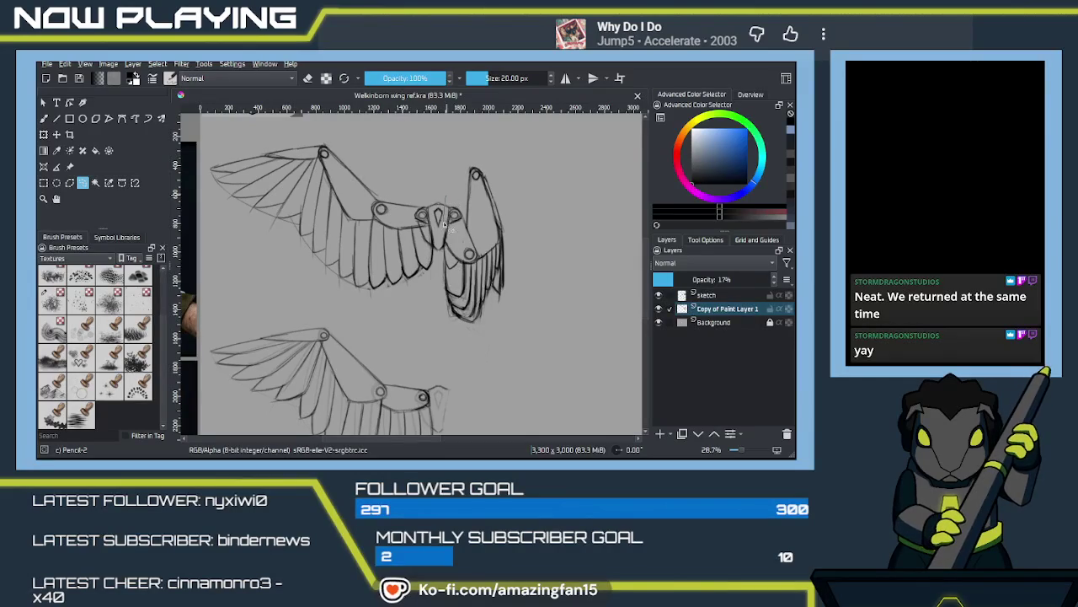
{"action": "left_click_drag", "start_coordinate": [499, 359], "coordinate": [481, 138]}
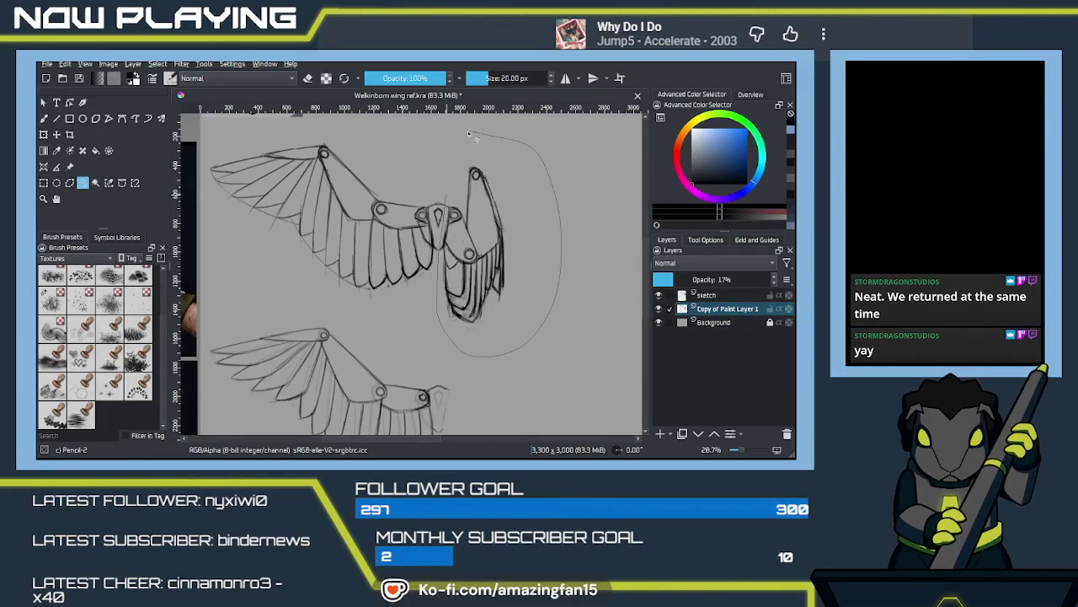
{"action": "left_click_drag", "start_coordinate": [448, 179], "coordinate": [487, 352]}
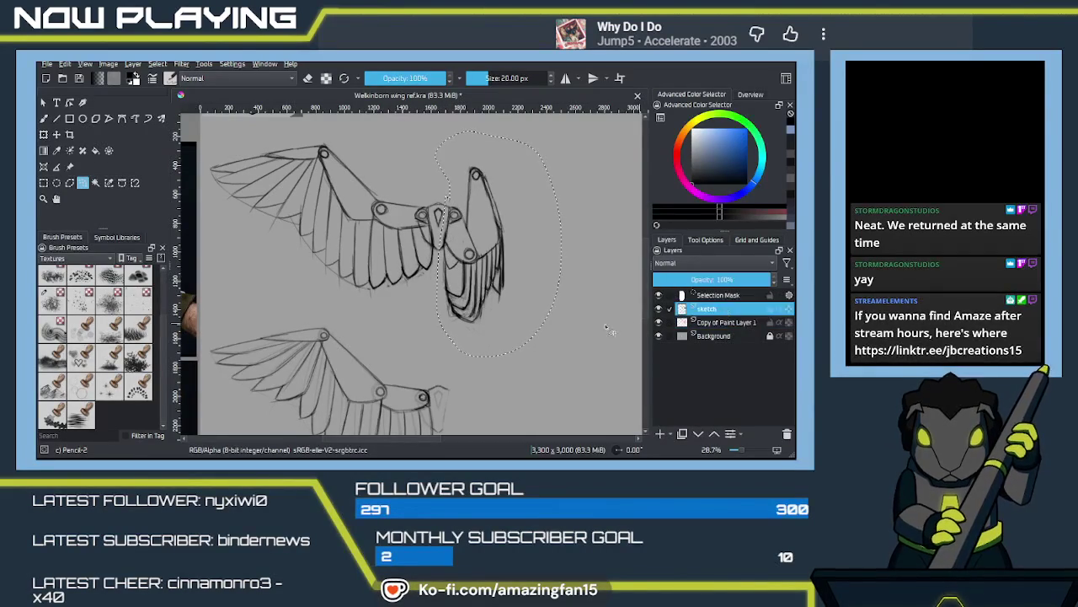
{"action": "left_click", "coordinate": [729, 323]}
{"action": "left_click", "coordinate": [486, 376]}
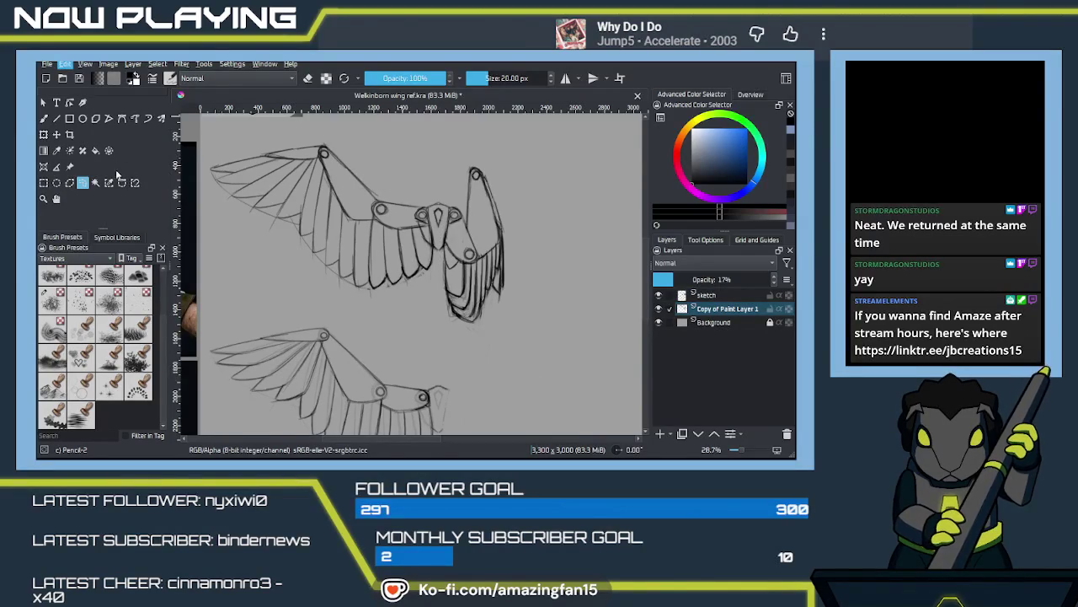
{"action": "key", "text": "ctrl+t"}
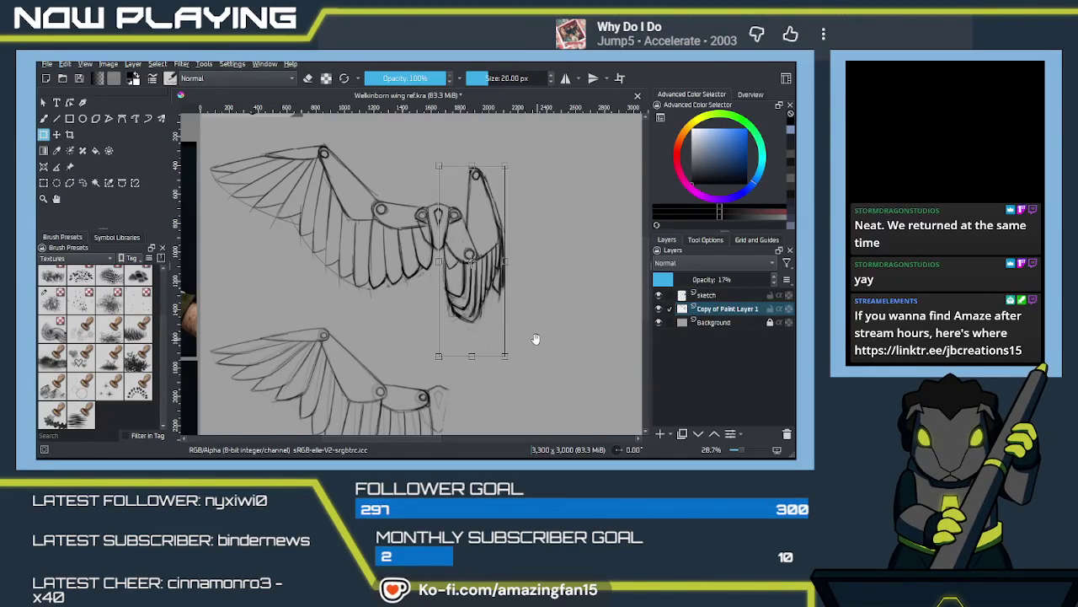
{"action": "scroll", "coordinate": [538, 338], "scroll_direction": "down", "scroll_amount": 2}
{"action": "left_click_drag", "start_coordinate": [460, 233], "coordinate": [452, 410]}
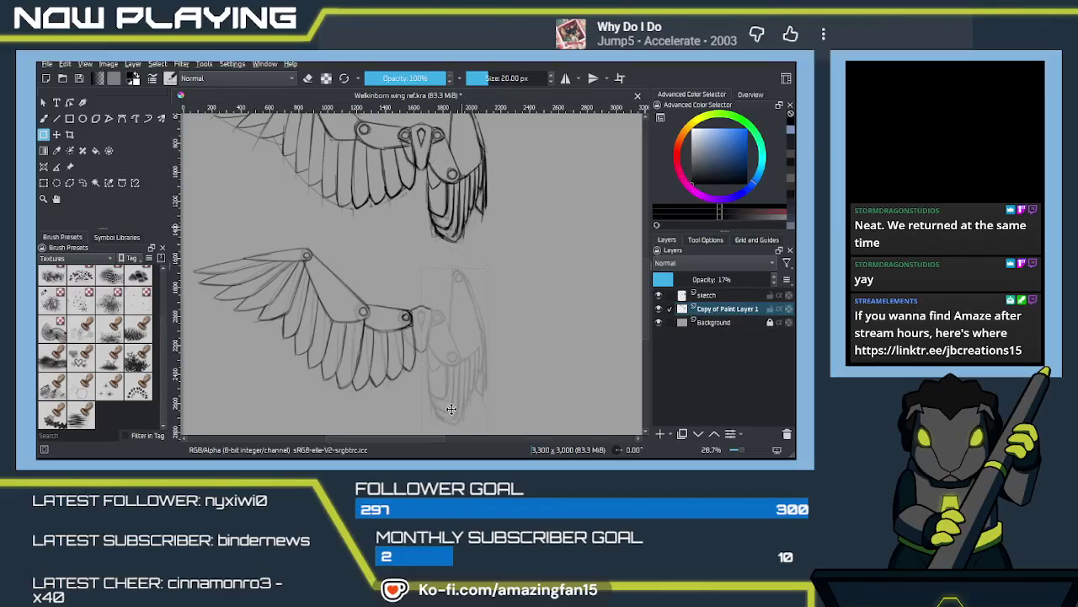
{"action": "left_click_drag", "start_coordinate": [452, 410], "coordinate": [451, 409]}
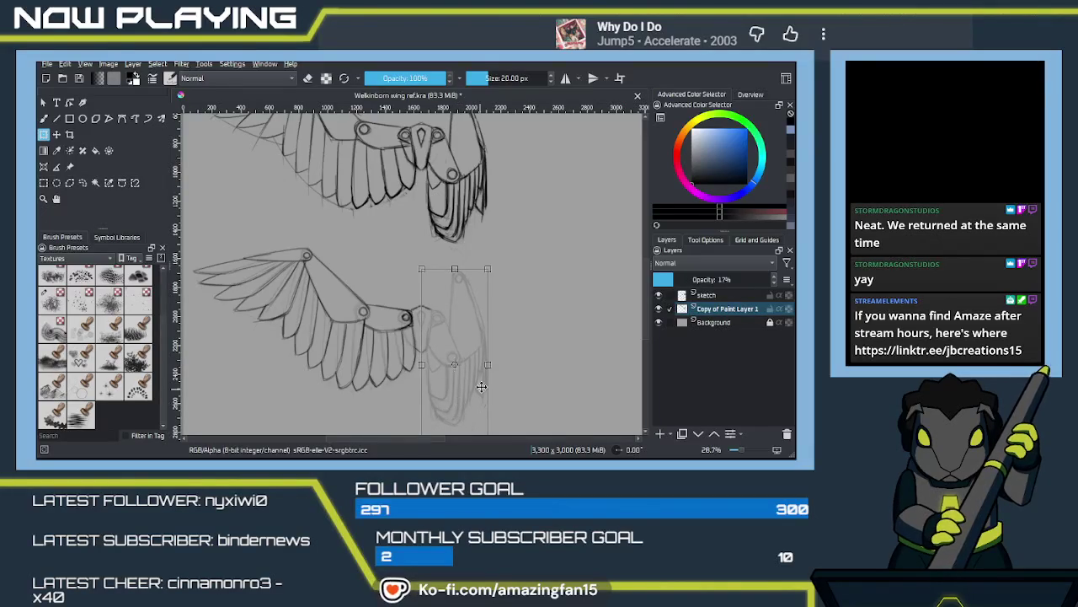
{"action": "scroll", "coordinate": [471, 393], "scroll_direction": "down", "scroll_amount": 2}
{"action": "key", "text": "Return"}
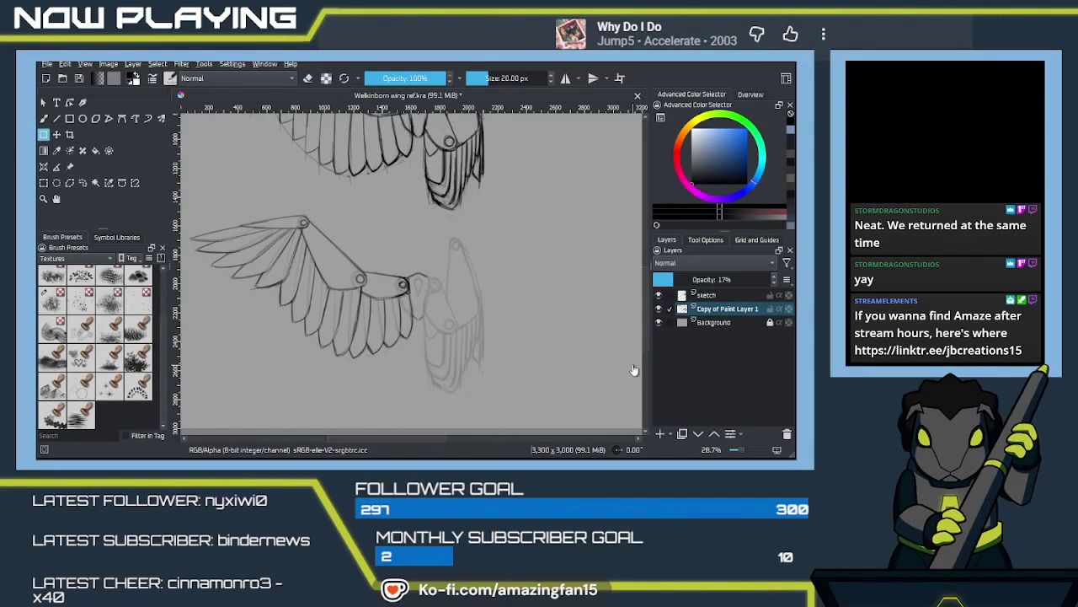
{"action": "key", "text": "b"}
{"action": "left_click", "coordinate": [707, 295]}
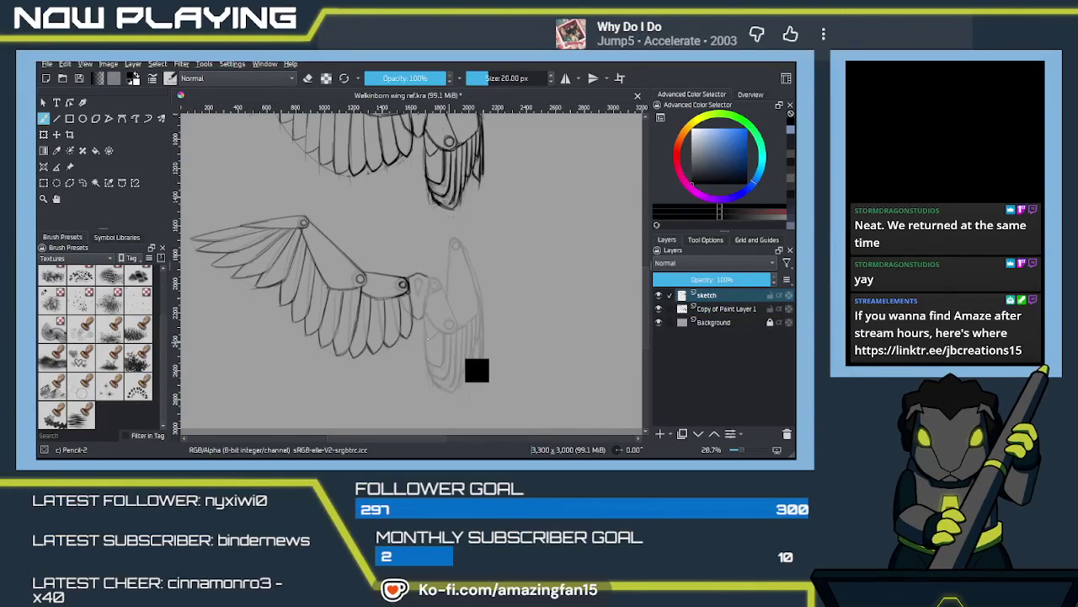
Step: Save, then outline the central joint plate's top edge and sides in dark pencil
{"action": "key", "text": "ctrl+s"}
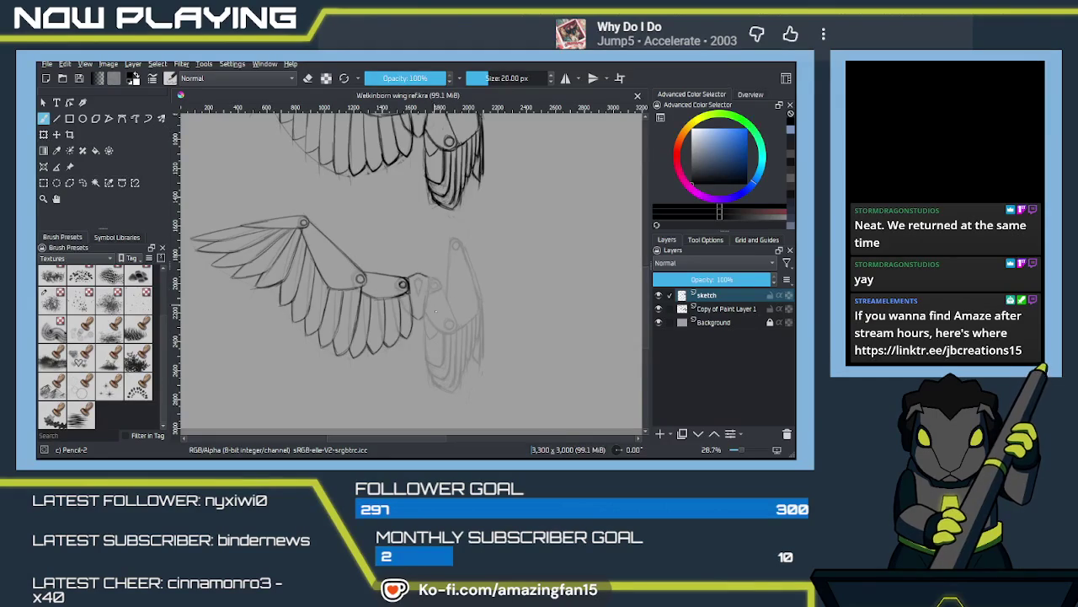
{"action": "scroll", "coordinate": [434, 294], "scroll_direction": "up", "scroll_amount": 1}
{"action": "scroll", "coordinate": [434, 294], "scroll_direction": "up", "scroll_amount": 2}
{"action": "scroll", "coordinate": [502, 331], "scroll_direction": "up", "scroll_amount": 1}
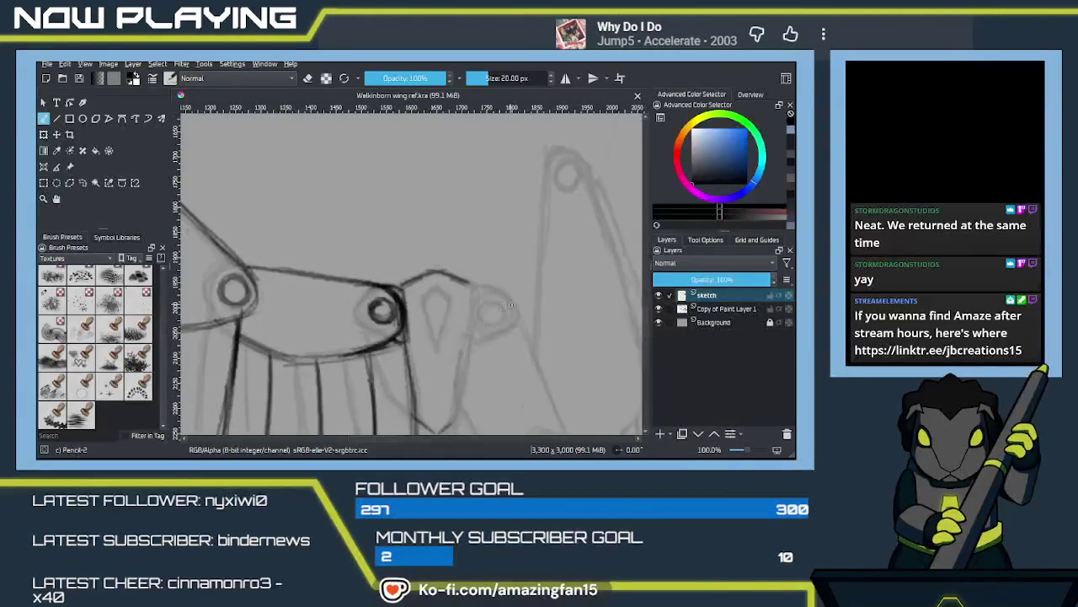
{"action": "mouse_move", "coordinate": [502, 331]}
{"action": "left_mouse_down"}
{"action": "mouse_move", "coordinate": [504, 306]}
{"action": "mouse_move", "coordinate": [467, 287]}
{"action": "left_mouse_up"}
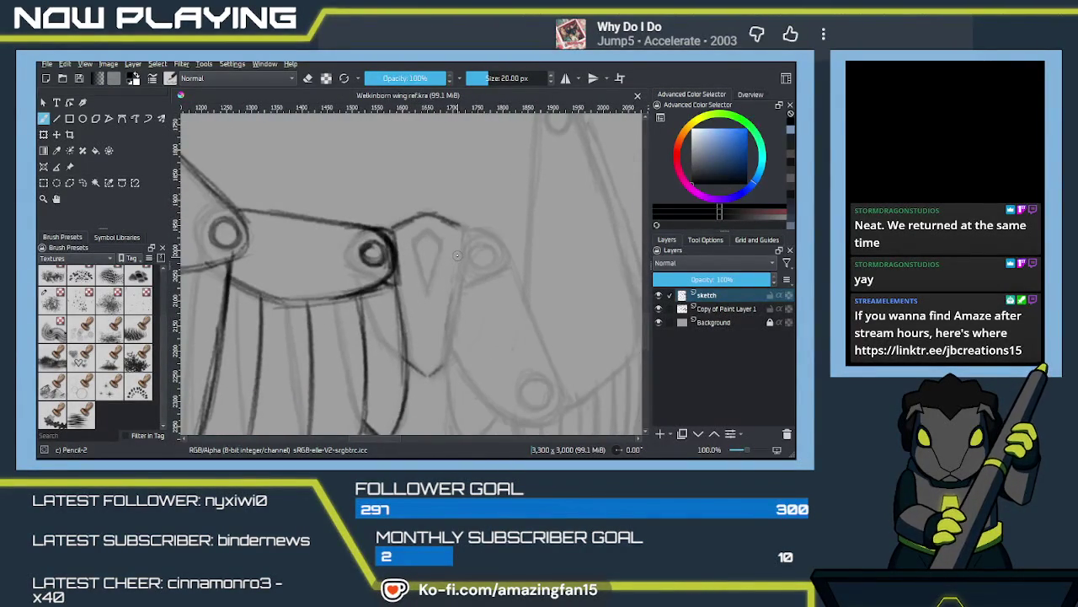
{"action": "mouse_move", "coordinate": [442, 341]}
{"action": "left_mouse_down"}
{"action": "mouse_move", "coordinate": [460, 257]}
{"action": "mouse_move", "coordinate": [447, 337]}
{"action": "left_mouse_up"}
{"action": "key", "text": "ctrl+z"}
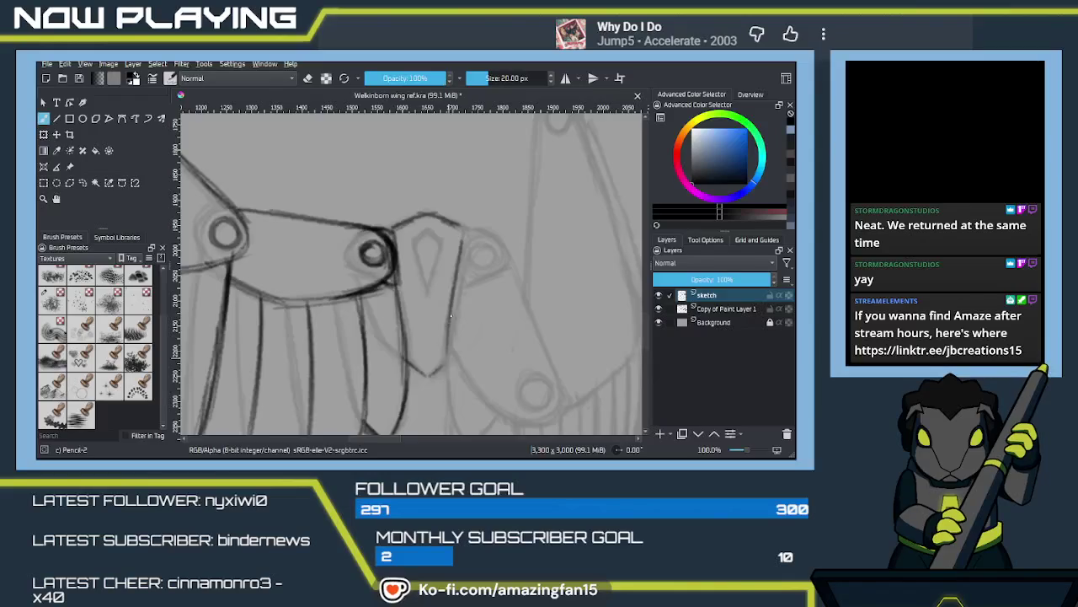
{"action": "left_click_drag", "start_coordinate": [471, 243], "coordinate": [516, 270]}
{"action": "key", "text": "ctrl+z"}
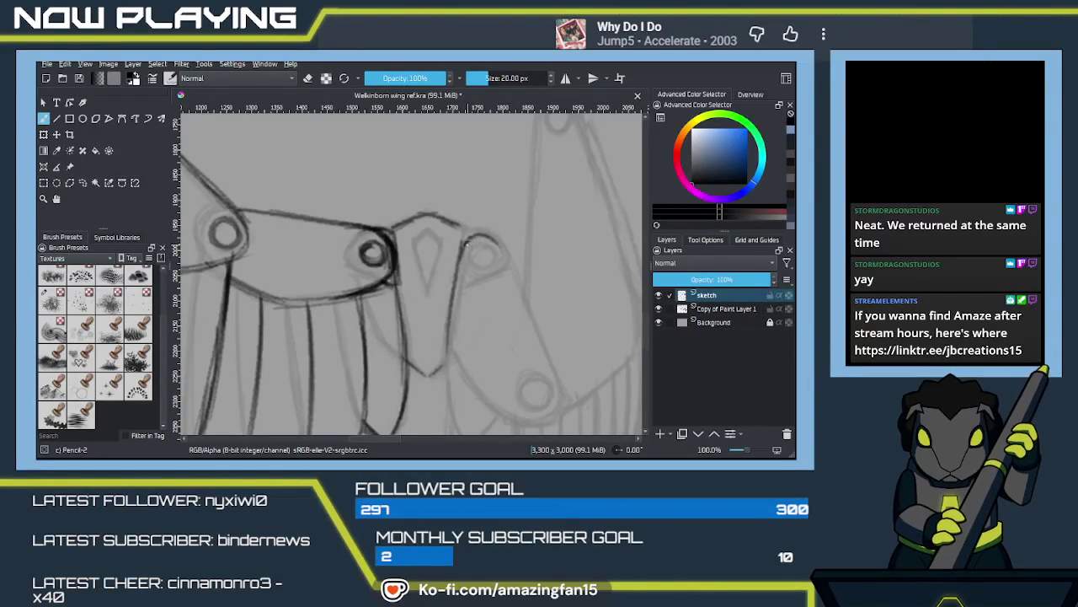
{"action": "left_click_drag", "start_coordinate": [470, 242], "coordinate": [514, 265]}
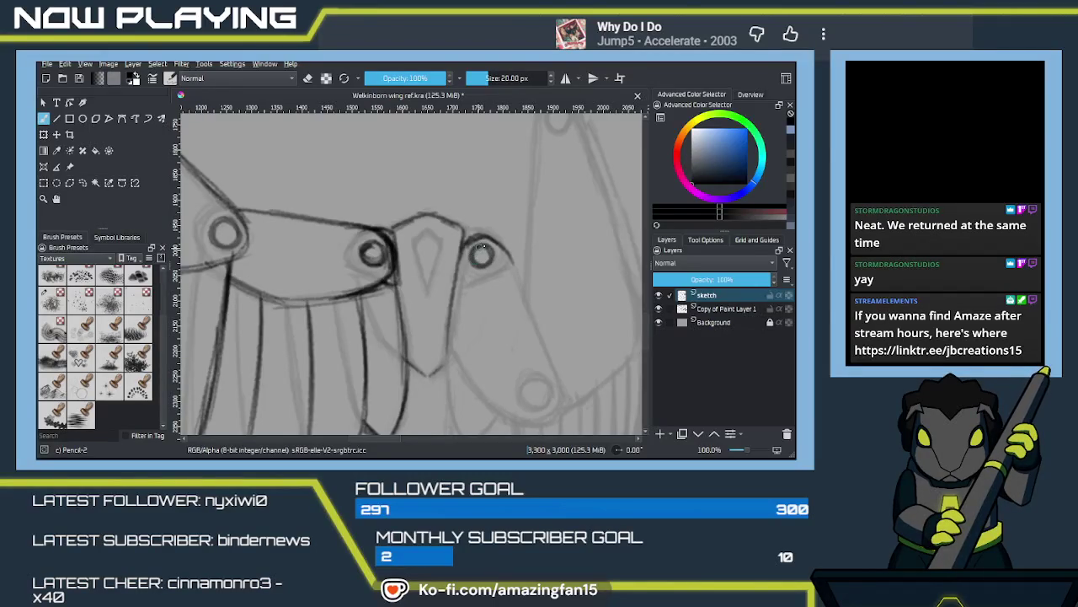
{"action": "mouse_move", "coordinate": [450, 289]}
{"action": "left_mouse_down"}
{"action": "mouse_move", "coordinate": [445, 346]}
{"action": "mouse_move", "coordinate": [485, 403]}
{"action": "left_mouse_up"}
{"action": "left_click_drag", "start_coordinate": [448, 347], "coordinate": [490, 397]}
{"action": "key", "text": "ctrl+z"}
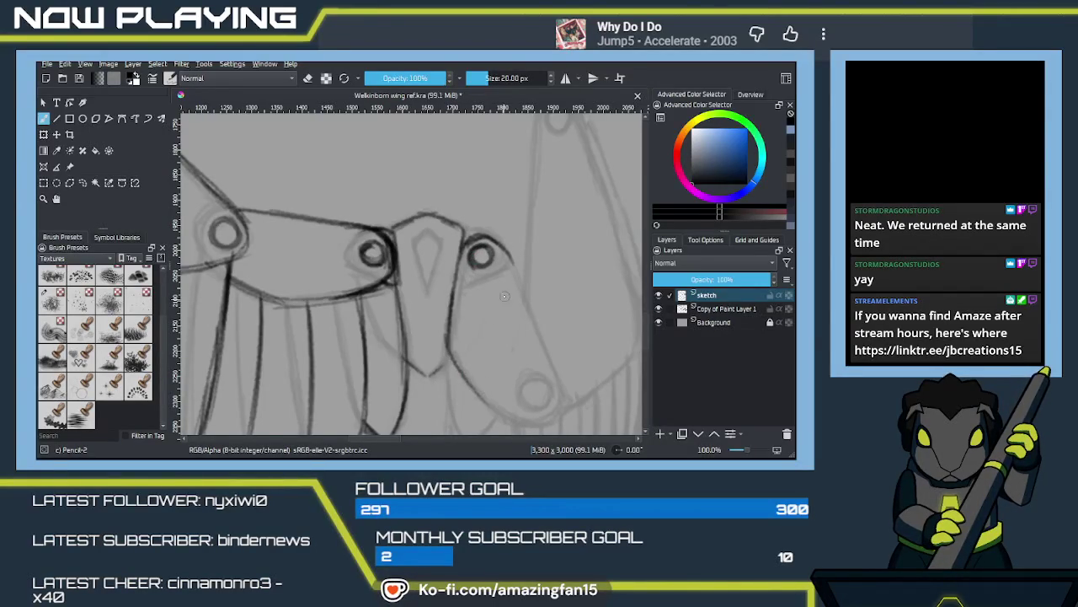
Step: Draw the curve below the right joint circle and the folded wing's front edge
{"action": "left_click_drag", "start_coordinate": [506, 258], "coordinate": [519, 285]}
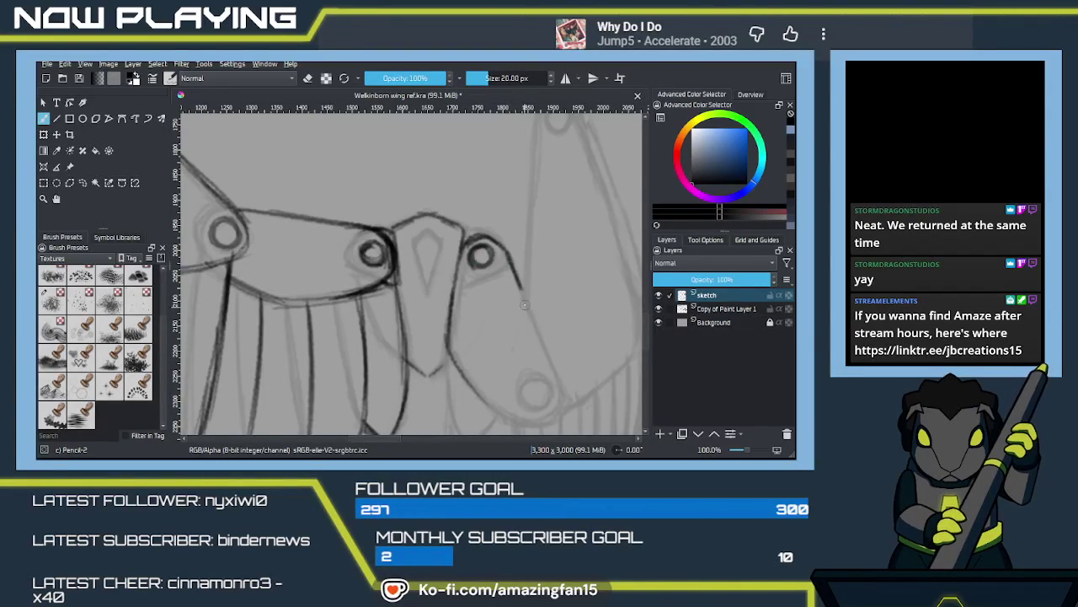
{"action": "scroll", "coordinate": [505, 192], "scroll_direction": "down", "scroll_amount": 2}
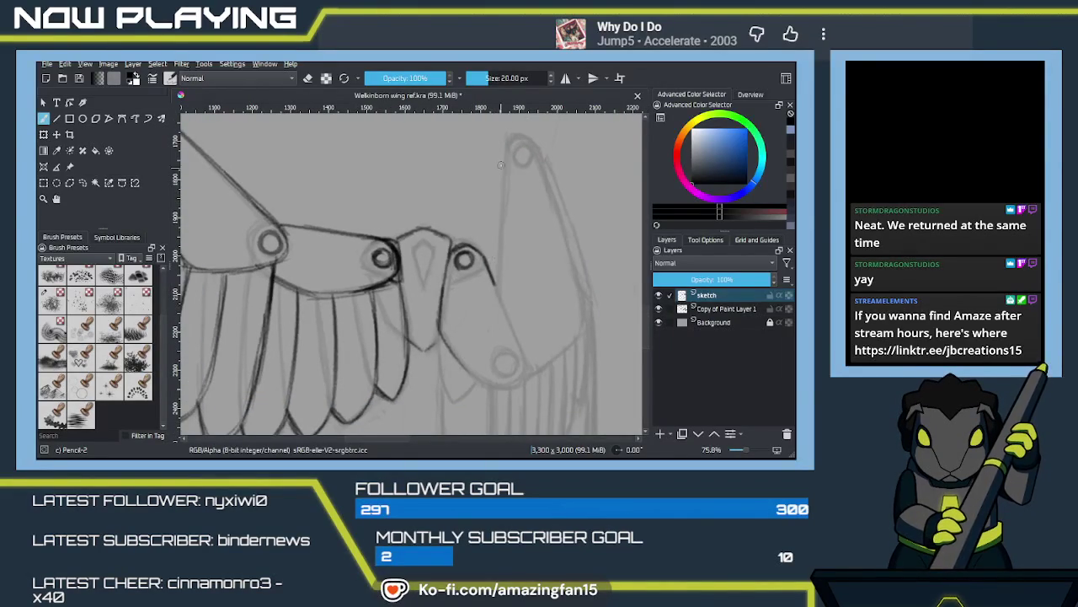
{"action": "left_click_drag", "start_coordinate": [508, 160], "coordinate": [494, 280]}
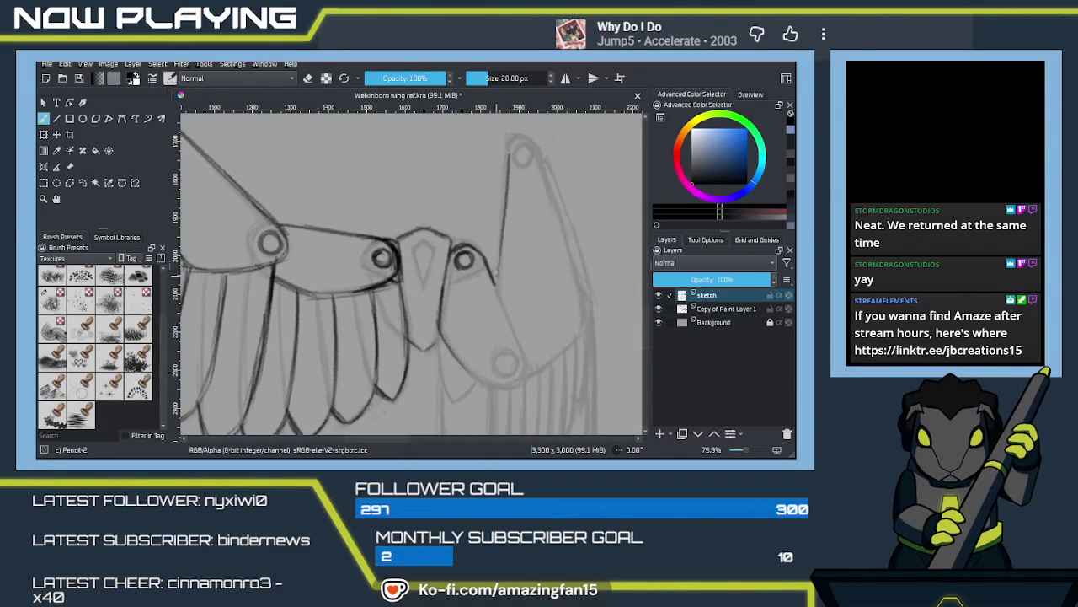
{"action": "left_click_drag", "start_coordinate": [506, 159], "coordinate": [497, 286]}
{"action": "key", "text": "ctrl+z"}
{"action": "left_click_drag", "start_coordinate": [507, 158], "coordinate": [494, 345]}
{"action": "mouse_move", "coordinate": [495, 299]}
{"action": "left_mouse_down"}
{"action": "mouse_move", "coordinate": [494, 350]}
{"action": "mouse_move", "coordinate": [509, 383]}
{"action": "left_mouse_up"}
{"action": "key", "text": "ctrl+z"}
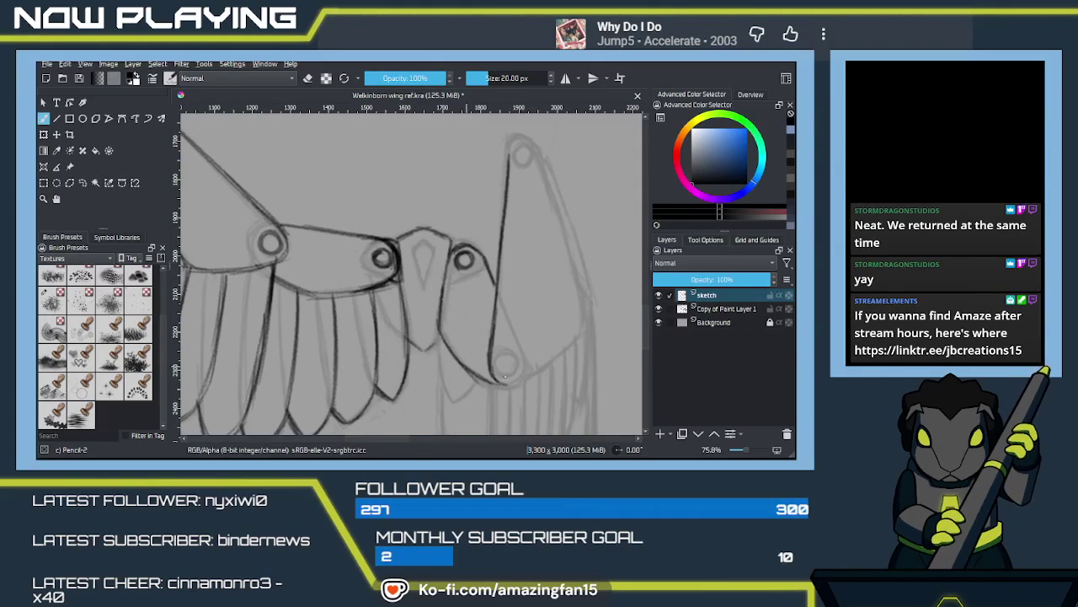
Step: Ink the top joint circle, the folded wing's outer edge and inner line, and darken the joint circles
{"action": "mouse_move", "coordinate": [547, 333]}
{"action": "left_mouse_down"}
{"action": "mouse_move", "coordinate": [528, 340]}
{"action": "mouse_move", "coordinate": [526, 384]}
{"action": "left_mouse_up"}
{"action": "mouse_move", "coordinate": [498, 182]}
{"action": "left_mouse_down"}
{"action": "mouse_move", "coordinate": [484, 196]}
{"action": "mouse_move", "coordinate": [545, 260]}
{"action": "left_mouse_up"}
{"action": "left_click_drag", "start_coordinate": [530, 224], "coordinate": [560, 310]}
{"action": "left_click_drag", "start_coordinate": [544, 268], "coordinate": [566, 344]}
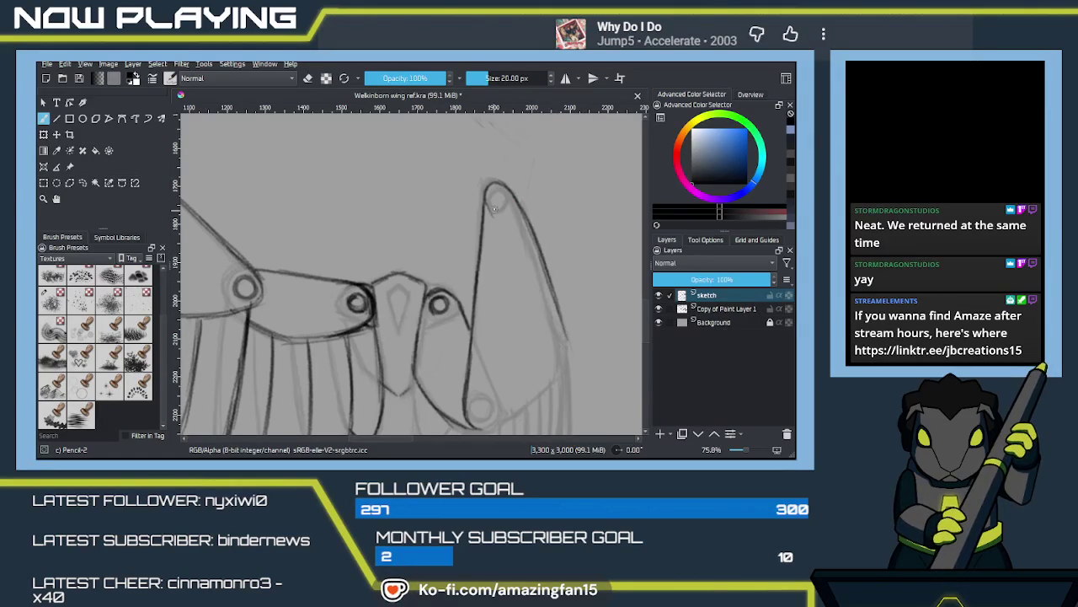
{"action": "left_click_drag", "start_coordinate": [495, 222], "coordinate": [534, 300]}
{"action": "key", "text": "ctrl+z"}
{"action": "left_click_drag", "start_coordinate": [487, 204], "coordinate": [543, 309]}
{"action": "left_click_drag", "start_coordinate": [502, 236], "coordinate": [540, 313]}
{"action": "left_click_drag", "start_coordinate": [520, 270], "coordinate": [559, 324]}
{"action": "mouse_move", "coordinate": [528, 291]}
{"action": "left_mouse_down"}
{"action": "mouse_move", "coordinate": [566, 343]}
{"action": "mouse_move", "coordinate": [557, 269]}
{"action": "left_mouse_up"}
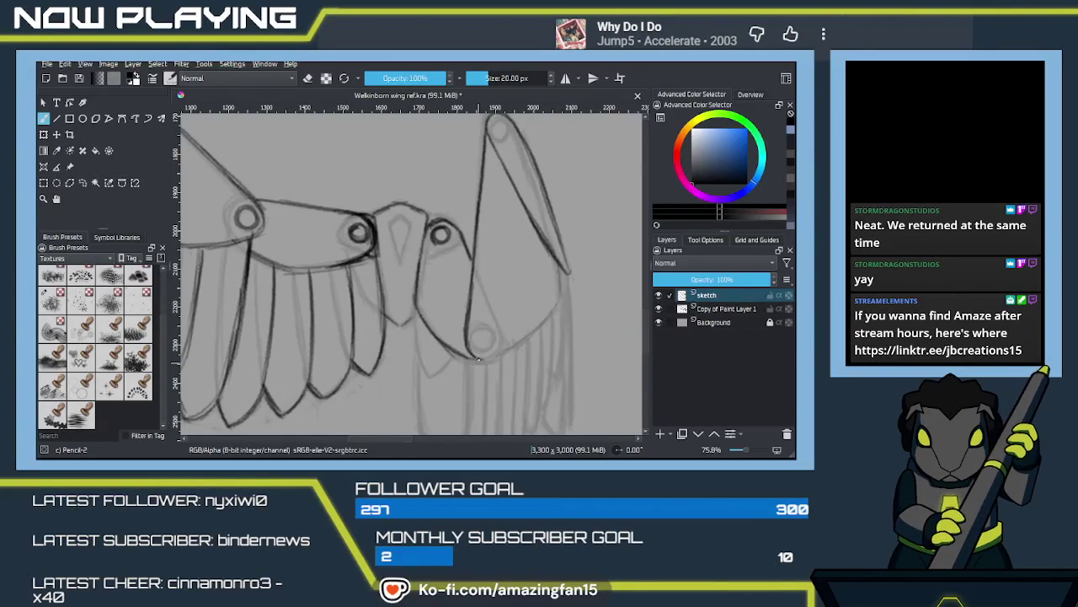
{"action": "left_click_drag", "start_coordinate": [485, 339], "coordinate": [492, 408]}
{"action": "left_click_drag", "start_coordinate": [507, 192], "coordinate": [516, 207]}
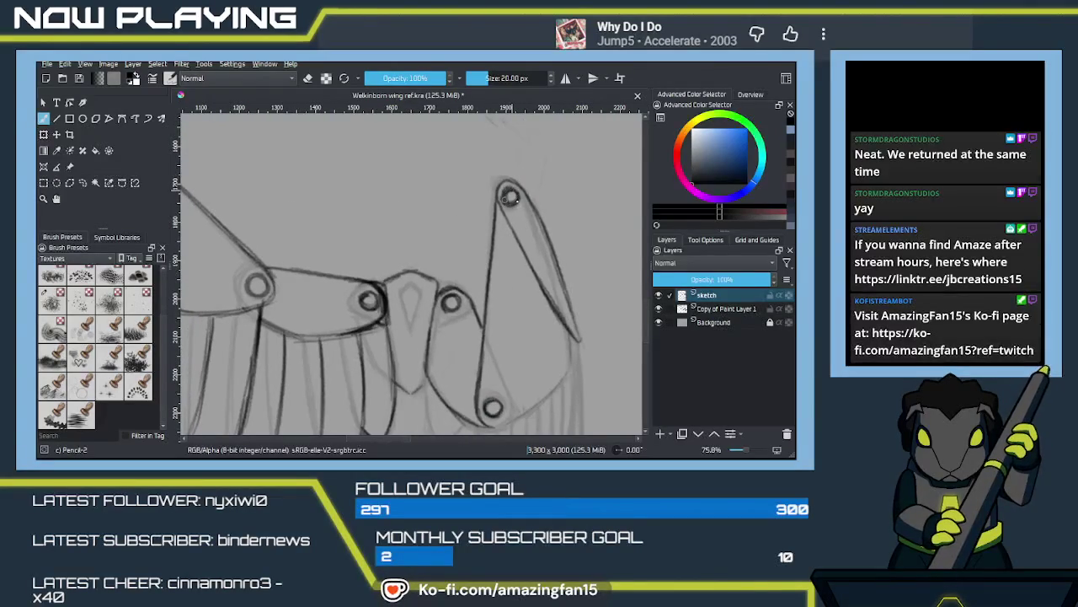
{"action": "scroll", "coordinate": [529, 362], "scroll_direction": "down", "scroll_amount": 2}
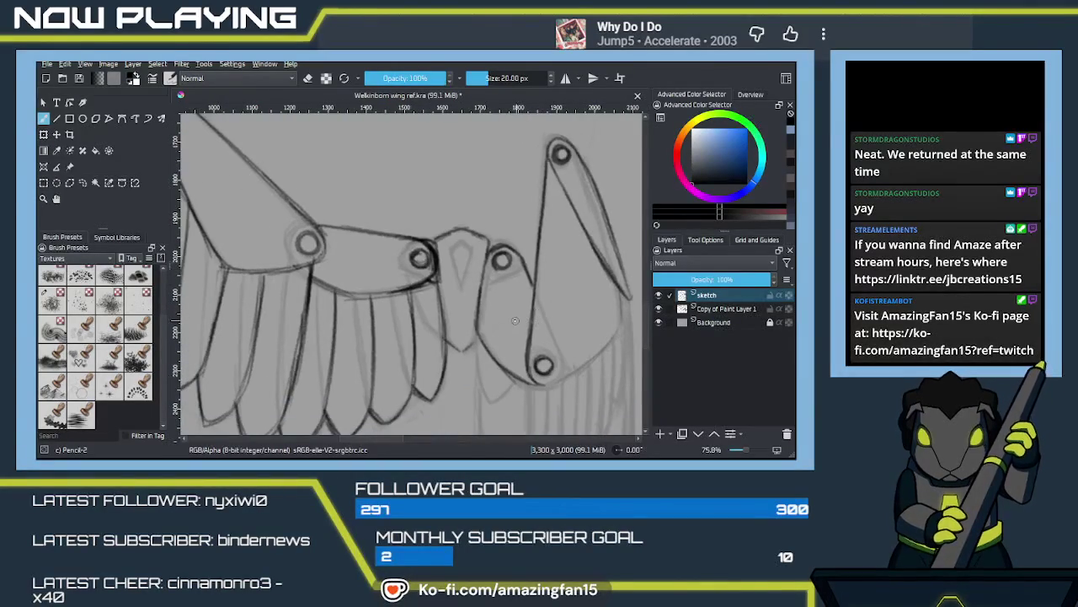
Step: Zoom the canvas out to about 38% to see both wings together
{"action": "scroll", "coordinate": [505, 318], "scroll_direction": "down", "scroll_amount": 2}
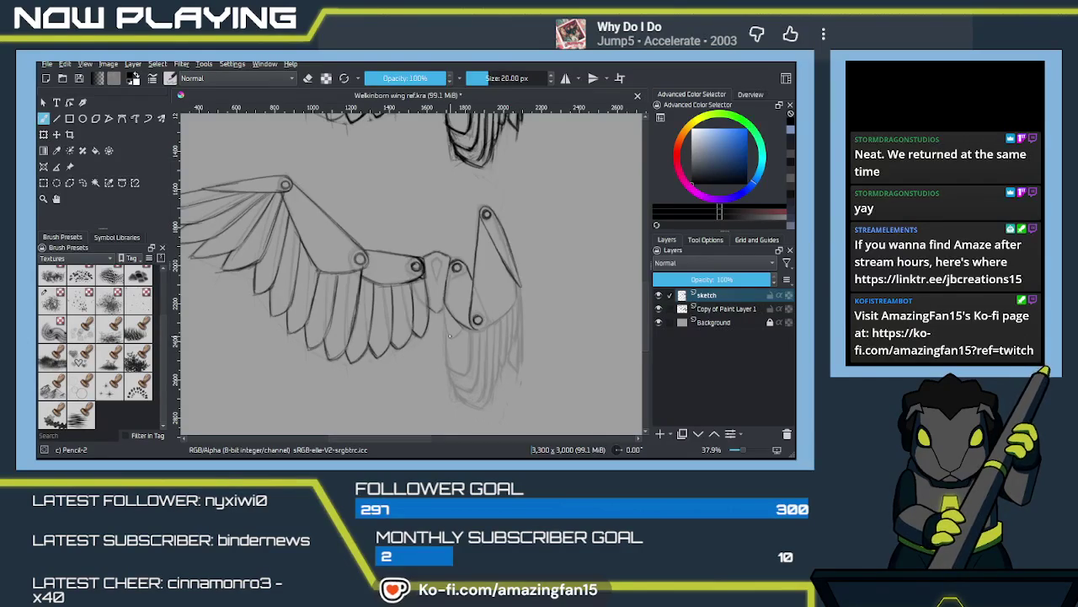
Step: Zoom in on the folded wing's feathers and draw the first feather edges and curved tip
{"action": "key", "text": "plus"}
{"action": "key", "text": "plus"}
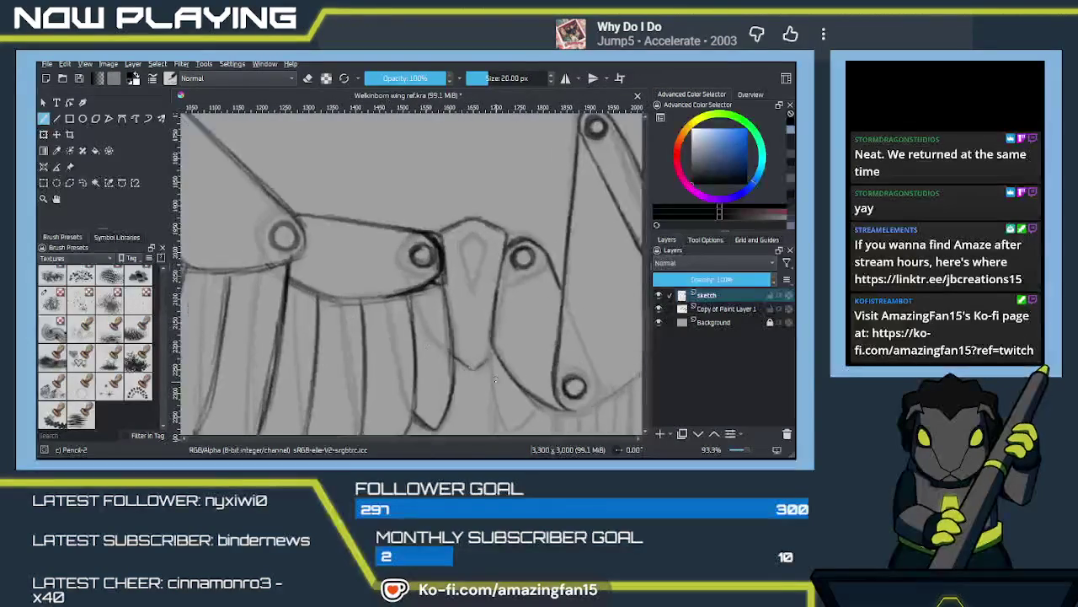
{"action": "left_click_drag", "start_coordinate": [498, 382], "coordinate": [475, 213]}
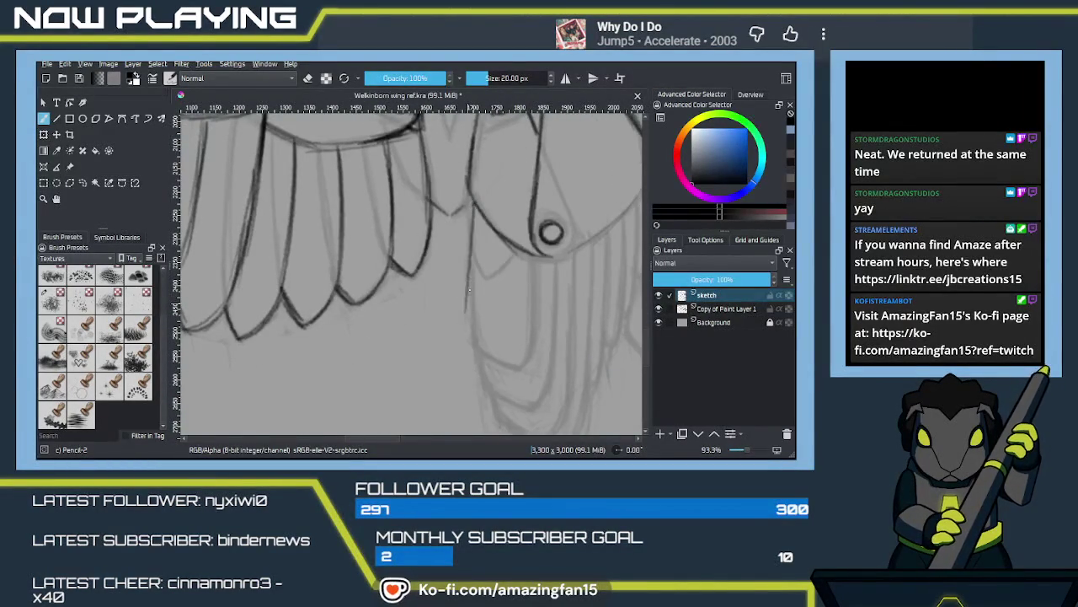
{"action": "left_click_drag", "start_coordinate": [474, 207], "coordinate": [470, 341]}
{"action": "left_click_drag", "start_coordinate": [472, 288], "coordinate": [474, 338]}
{"action": "mouse_move", "coordinate": [477, 340]}
{"action": "left_mouse_down"}
{"action": "mouse_move", "coordinate": [509, 366]}
{"action": "mouse_move", "coordinate": [531, 324]}
{"action": "left_mouse_up"}
{"action": "left_click_drag", "start_coordinate": [534, 254], "coordinate": [526, 368]}
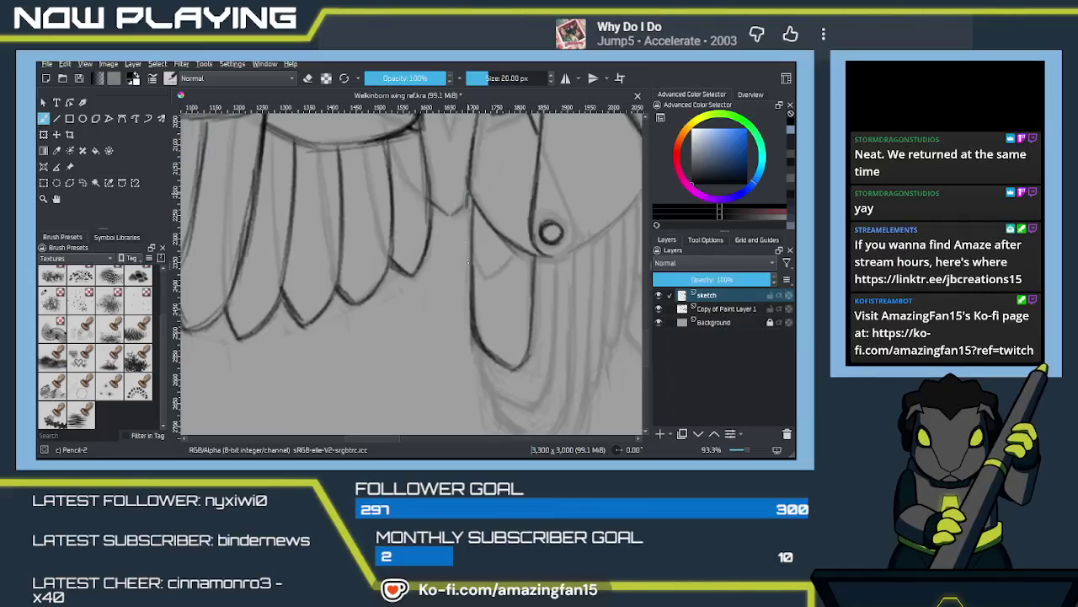
{"action": "left_click_drag", "start_coordinate": [468, 191], "coordinate": [470, 274]}
{"action": "mouse_move", "coordinate": [490, 334]}
{"action": "left_mouse_down"}
{"action": "mouse_move", "coordinate": [478, 313]}
{"action": "mouse_move", "coordinate": [510, 325]}
{"action": "left_mouse_up"}
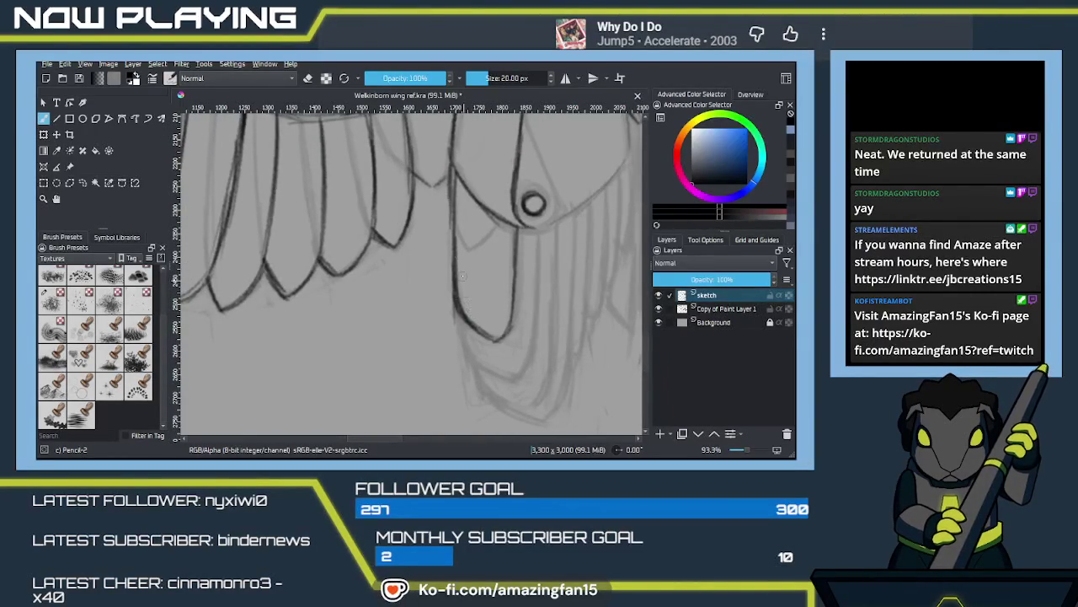
{"action": "mouse_move", "coordinate": [448, 187]}
{"action": "left_mouse_down"}
{"action": "mouse_move", "coordinate": [461, 227]}
{"action": "mouse_move", "coordinate": [452, 222]}
{"action": "left_mouse_up"}
{"action": "left_click_drag", "start_coordinate": [472, 318], "coordinate": [458, 298]}
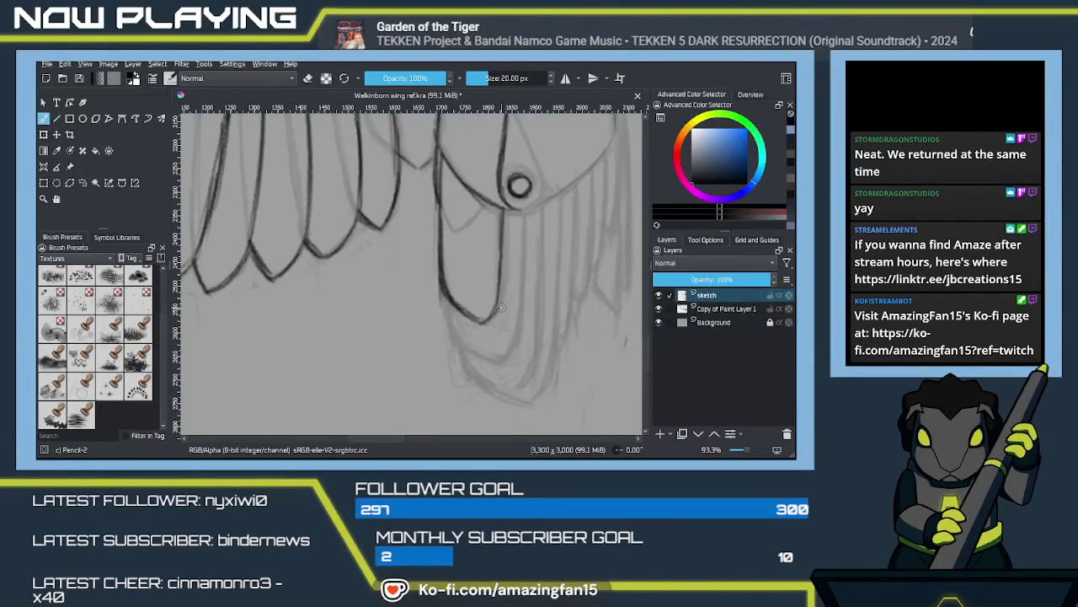
Step: Erase a stray feather stroke with the soft eraser and draw a dark feather edge line
{"action": "key", "text": "e"}
{"action": "mouse_move", "coordinate": [499, 308]}
{"action": "left_mouse_down"}
{"action": "mouse_move", "coordinate": [503, 217]}
{"action": "mouse_move", "coordinate": [470, 299]}
{"action": "left_mouse_up"}
{"action": "key", "text": "e"}
{"action": "left_click_drag", "start_coordinate": [446, 170], "coordinate": [449, 319]}
{"action": "left_click_drag", "start_coordinate": [445, 246], "coordinate": [447, 294]}
{"action": "left_click_drag", "start_coordinate": [450, 177], "coordinate": [454, 337]}
{"action": "left_click_drag", "start_coordinate": [448, 274], "coordinate": [452, 330]}
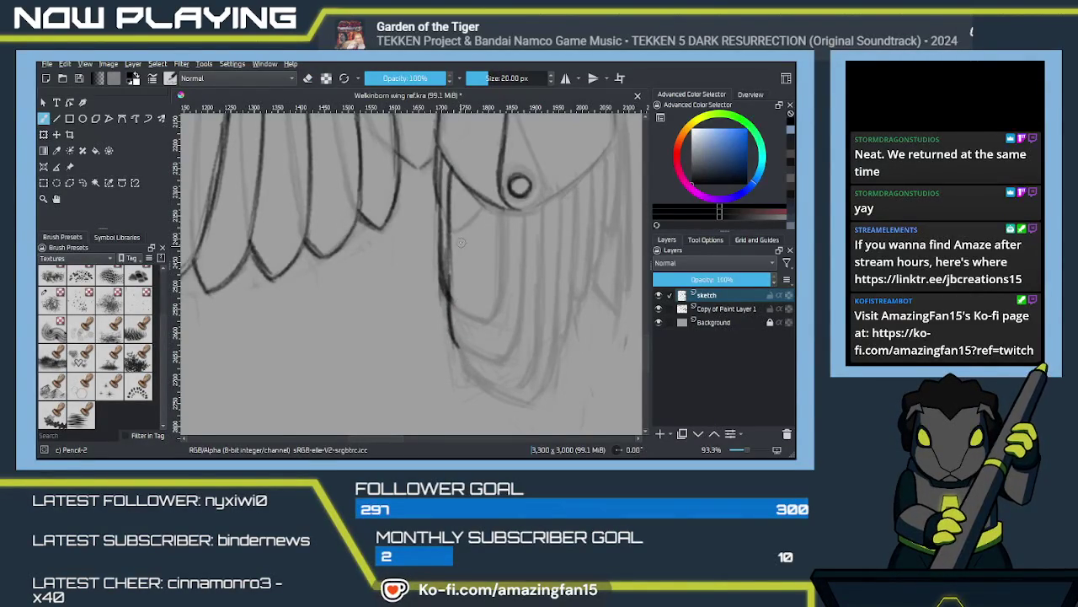
Step: Draw several long vertical feather lines and a darker outer line right of the feathers
{"action": "left_click_drag", "start_coordinate": [463, 185], "coordinate": [465, 337]}
{"action": "left_click_drag", "start_coordinate": [461, 251], "coordinate": [464, 386]}
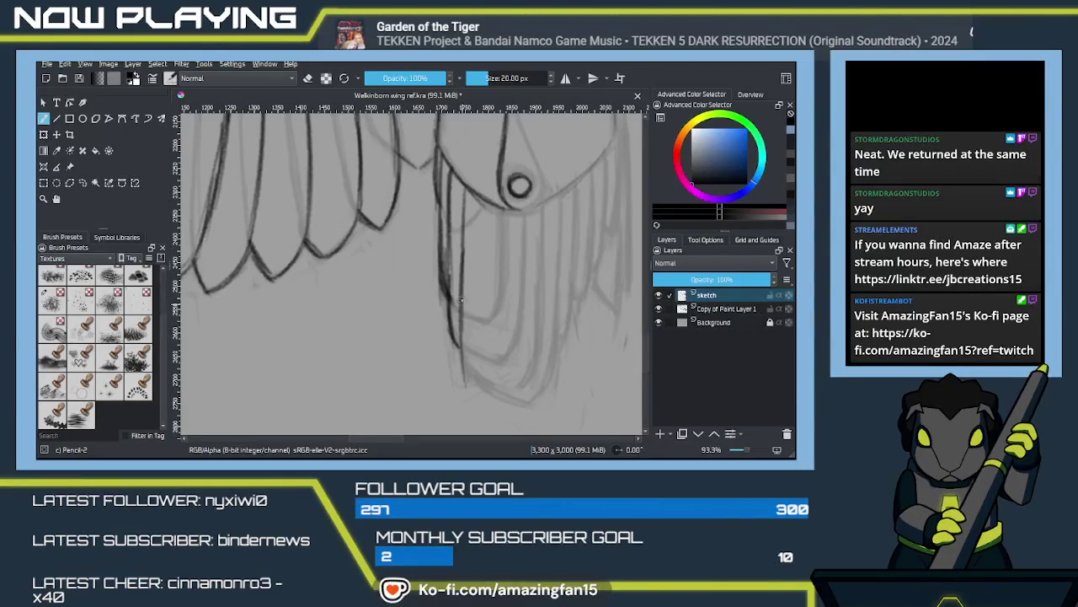
{"action": "key", "text": "ctrl+z"}
{"action": "left_click_drag", "start_coordinate": [462, 257], "coordinate": [466, 364]}
{"action": "left_click_drag", "start_coordinate": [462, 292], "coordinate": [463, 370]}
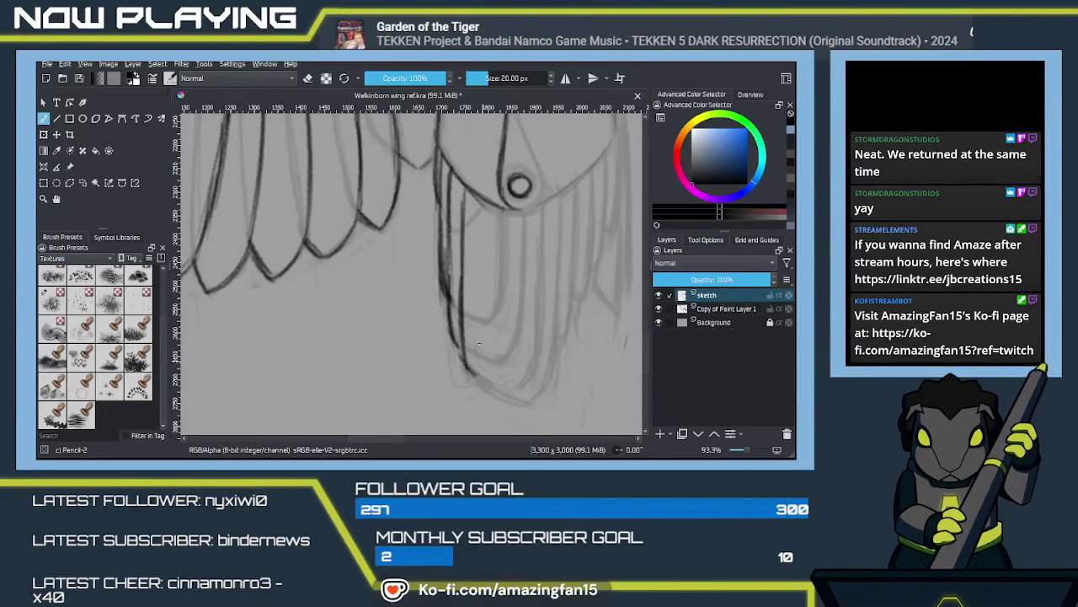
{"action": "left_click_drag", "start_coordinate": [482, 211], "coordinate": [476, 374]}
{"action": "left_click_drag", "start_coordinate": [475, 283], "coordinate": [481, 385]}
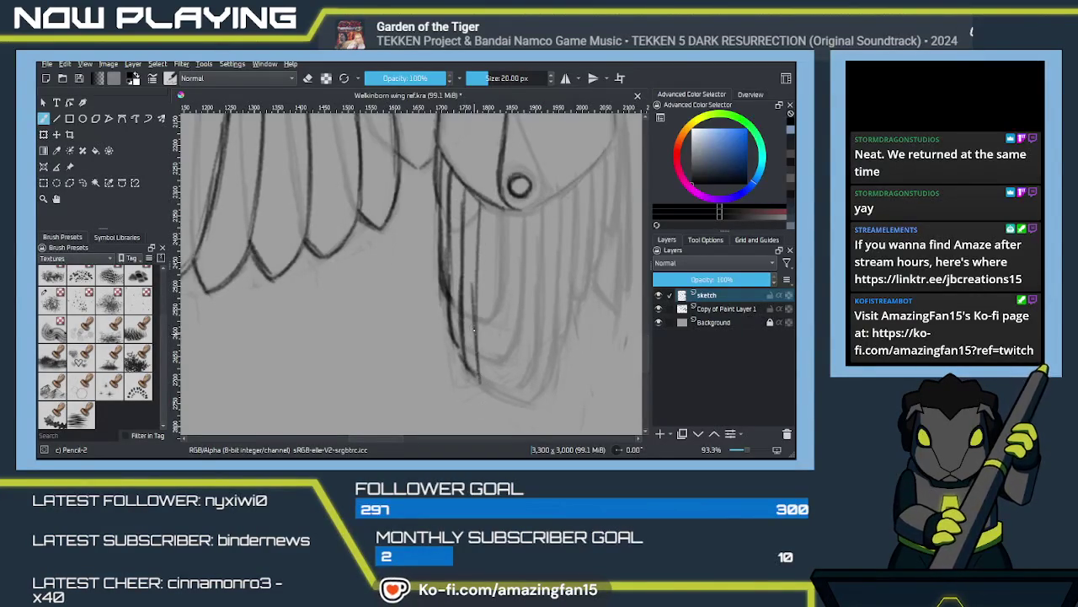
{"action": "key", "text": "ctrl+z"}
{"action": "left_click_drag", "start_coordinate": [478, 295], "coordinate": [479, 378]}
{"action": "mouse_move", "coordinate": [473, 330]}
{"action": "left_mouse_down"}
{"action": "mouse_move", "coordinate": [483, 379]}
{"action": "mouse_move", "coordinate": [498, 299]}
{"action": "mouse_move", "coordinate": [505, 330]}
{"action": "left_mouse_up"}
{"action": "left_click_drag", "start_coordinate": [526, 255], "coordinate": [529, 378]}
{"action": "left_click_drag", "start_coordinate": [524, 305], "coordinate": [528, 403]}
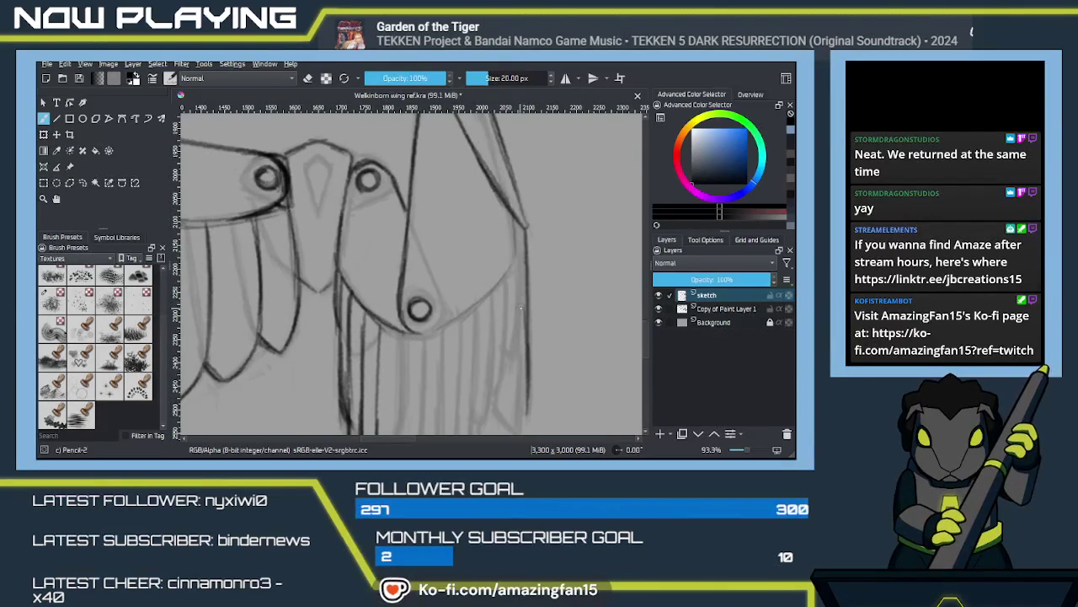
Step: Zoom out to 53.6% and trace the folded wing's outer edge down to its lower end
{"action": "scroll", "coordinate": [517, 306], "scroll_direction": "down", "scroll_amount": 2}
{"action": "scroll", "coordinate": [539, 305], "scroll_direction": "down", "scroll_amount": 2}
{"action": "scroll", "coordinate": [564, 301], "scroll_direction": "down", "scroll_amount": 2}
{"action": "scroll", "coordinate": [590, 300], "scroll_direction": "down", "scroll_amount": 2}
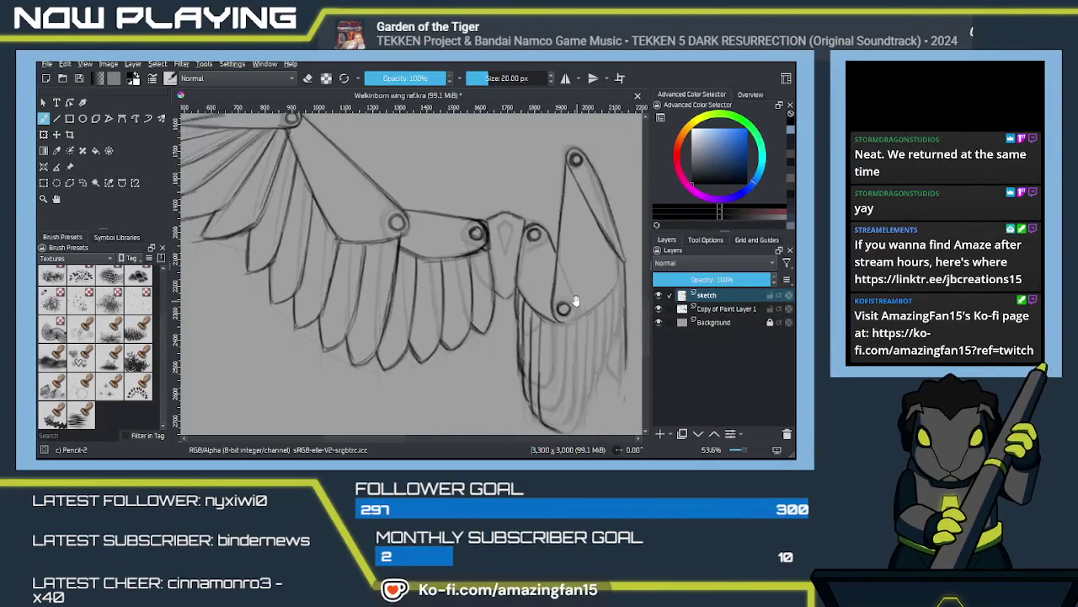
{"action": "left_click_drag", "start_coordinate": [595, 300], "coordinate": [506, 284]}
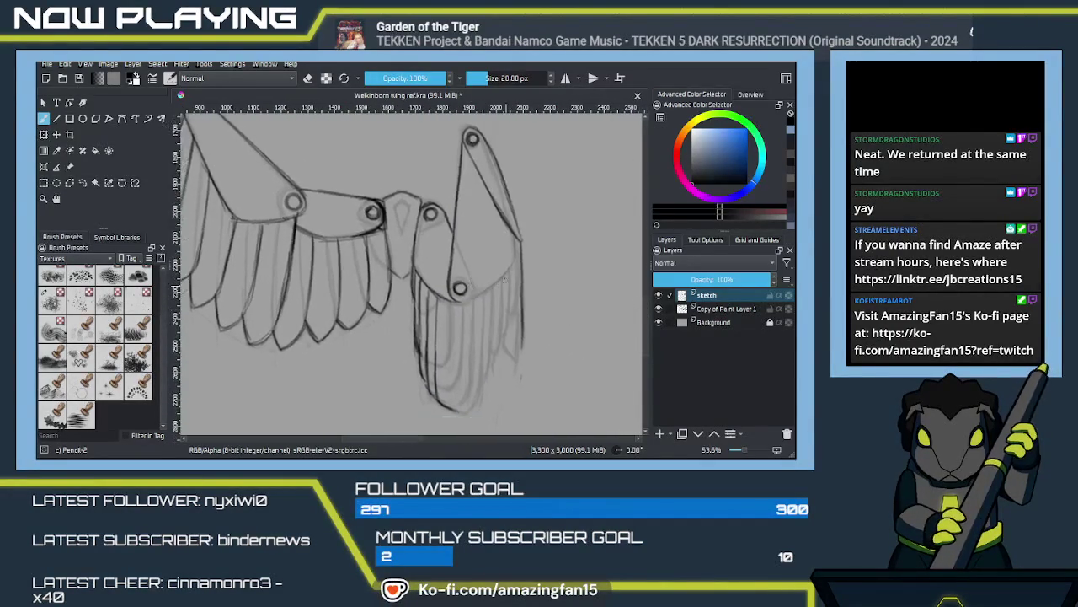
{"action": "left_click_drag", "start_coordinate": [502, 215], "coordinate": [506, 295]}
{"action": "left_click_drag", "start_coordinate": [505, 238], "coordinate": [508, 308]}
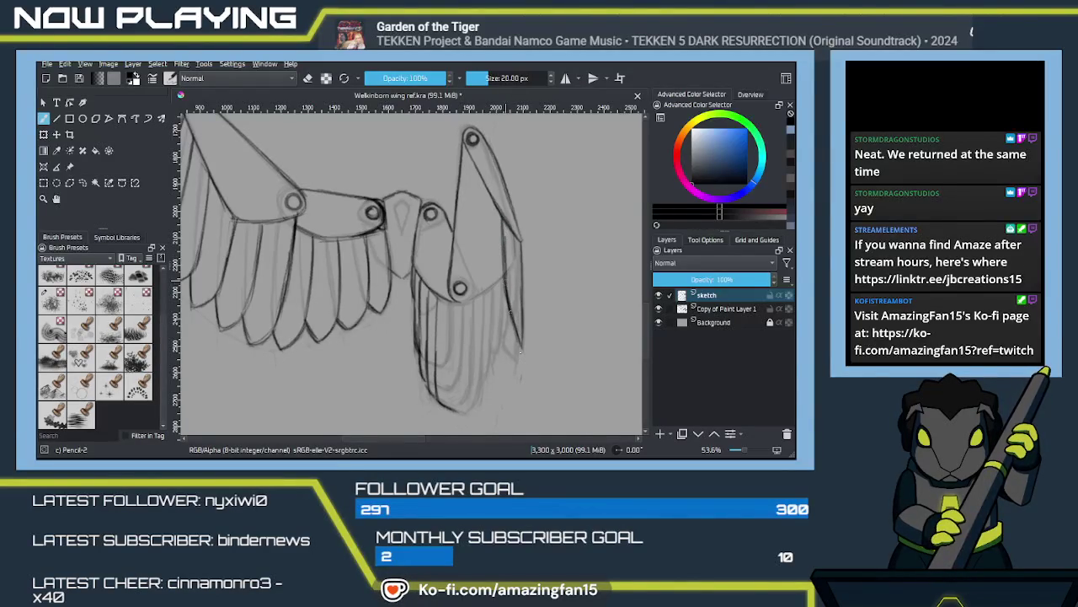
{"action": "left_click_drag", "start_coordinate": [501, 212], "coordinate": [502, 256]}
{"action": "left_click_drag", "start_coordinate": [494, 197], "coordinate": [494, 290]}
{"action": "left_click_drag", "start_coordinate": [494, 217], "coordinate": [497, 306]}
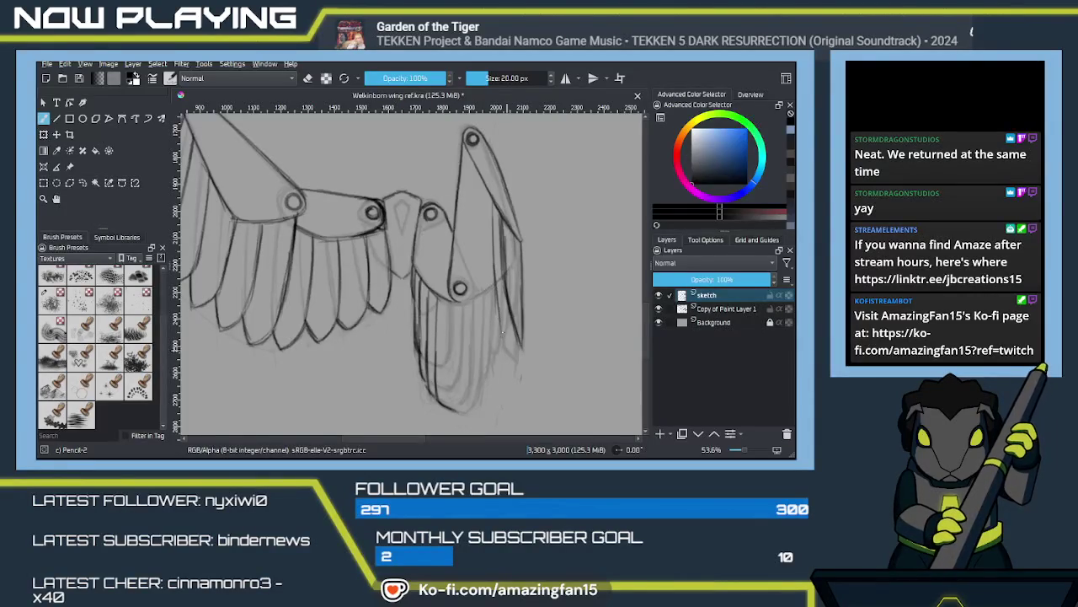
{"action": "left_click_drag", "start_coordinate": [494, 305], "coordinate": [516, 359]}
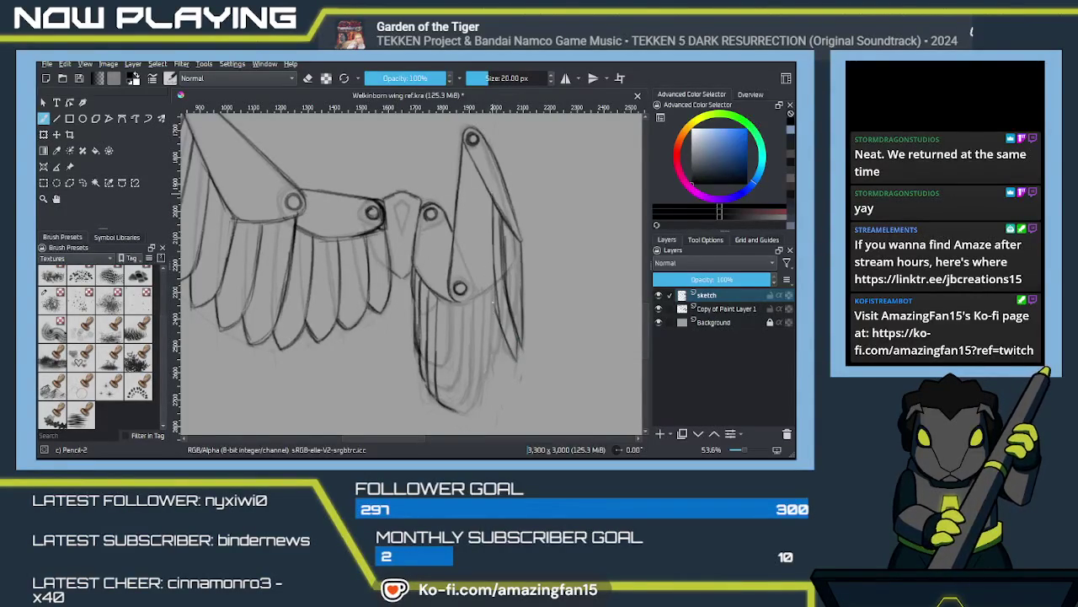
Step: Darken the folded wing's inner line and add a dark vertical feather line
{"action": "left_click_drag", "start_coordinate": [485, 175], "coordinate": [483, 290]}
{"action": "left_click_drag", "start_coordinate": [487, 213], "coordinate": [484, 273]}
{"action": "left_click_drag", "start_coordinate": [486, 230], "coordinate": [490, 325]}
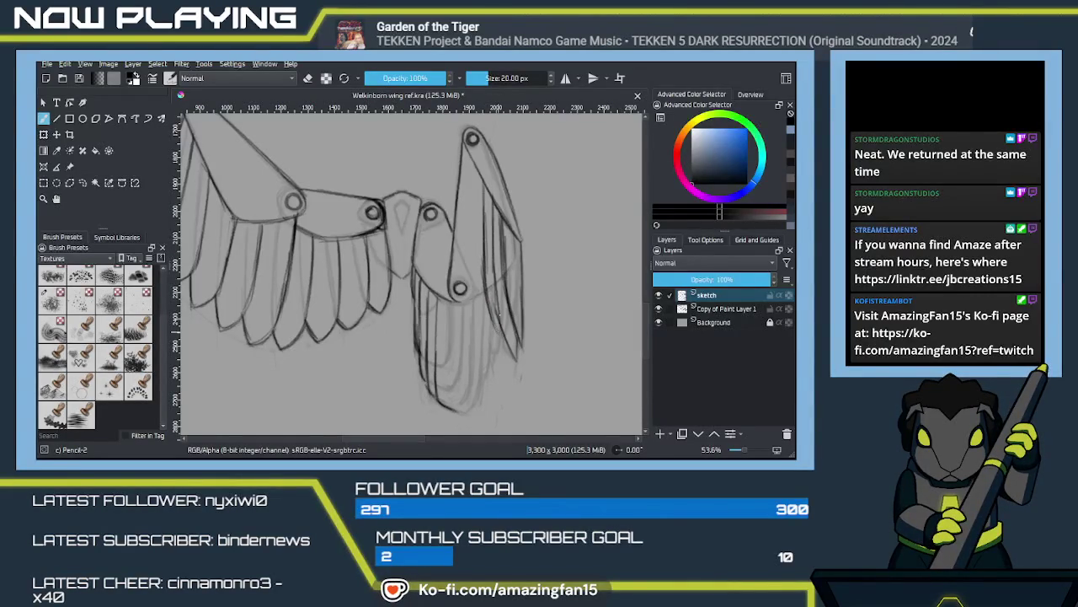
{"action": "left_click_drag", "start_coordinate": [487, 249], "coordinate": [516, 319]}
{"action": "left_click_drag", "start_coordinate": [504, 230], "coordinate": [503, 305]}
{"action": "left_click_drag", "start_coordinate": [504, 240], "coordinate": [503, 337]}
{"action": "left_click_drag", "start_coordinate": [503, 274], "coordinate": [502, 346]}
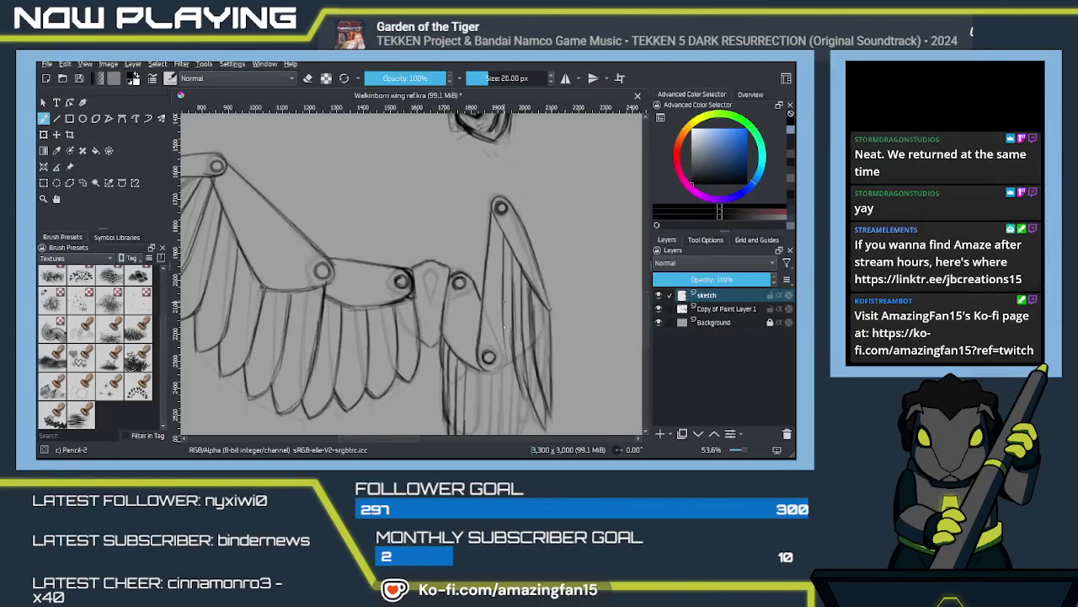
Step: Draw a dark vertical feather line on the folded wing's upper part, then pan to its lower feathers
{"action": "scroll", "coordinate": [503, 334], "scroll_direction": "up", "scroll_amount": 3}
{"action": "scroll", "coordinate": [560, 320], "scroll_direction": "down", "scroll_amount": 3}
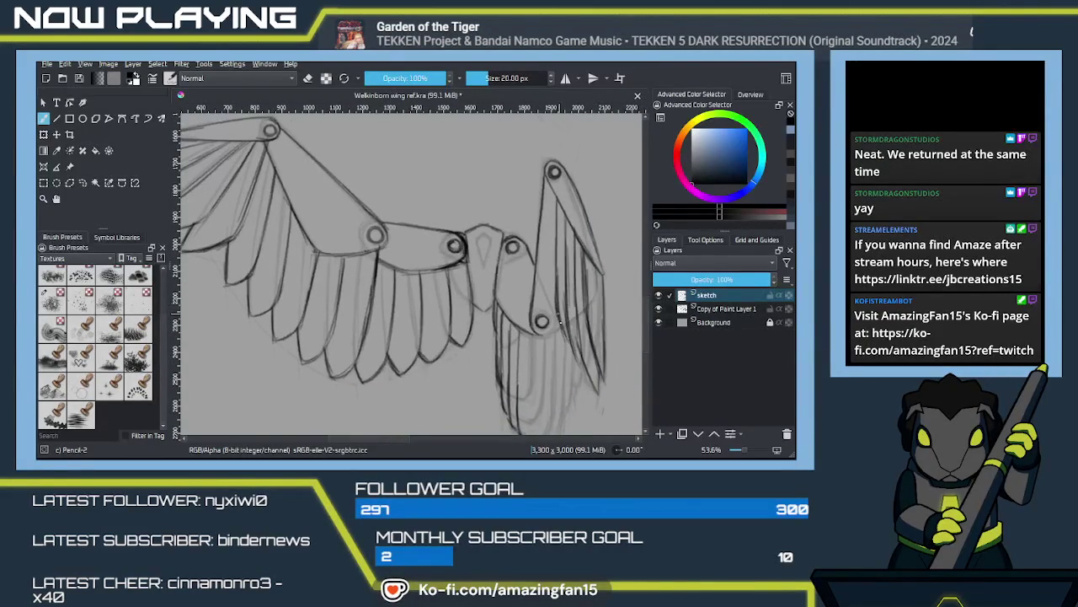
{"action": "mouse_move", "coordinate": [549, 192]}
{"action": "left_mouse_down"}
{"action": "mouse_move", "coordinate": [546, 303]}
{"action": "mouse_move", "coordinate": [548, 224]}
{"action": "left_mouse_up"}
{"action": "left_click_drag", "start_coordinate": [549, 180], "coordinate": [548, 274]}
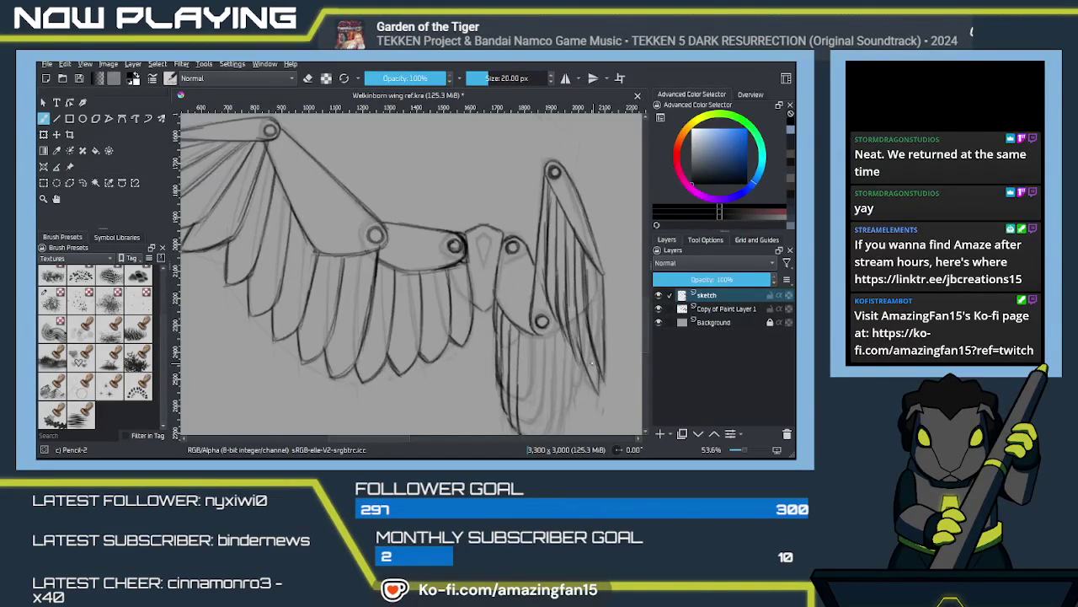
{"action": "mouse_move", "coordinate": [577, 364]}
{"action": "left_mouse_down"}
{"action": "mouse_move", "coordinate": [539, 268]}
{"action": "mouse_move", "coordinate": [516, 288]}
{"action": "left_mouse_up"}
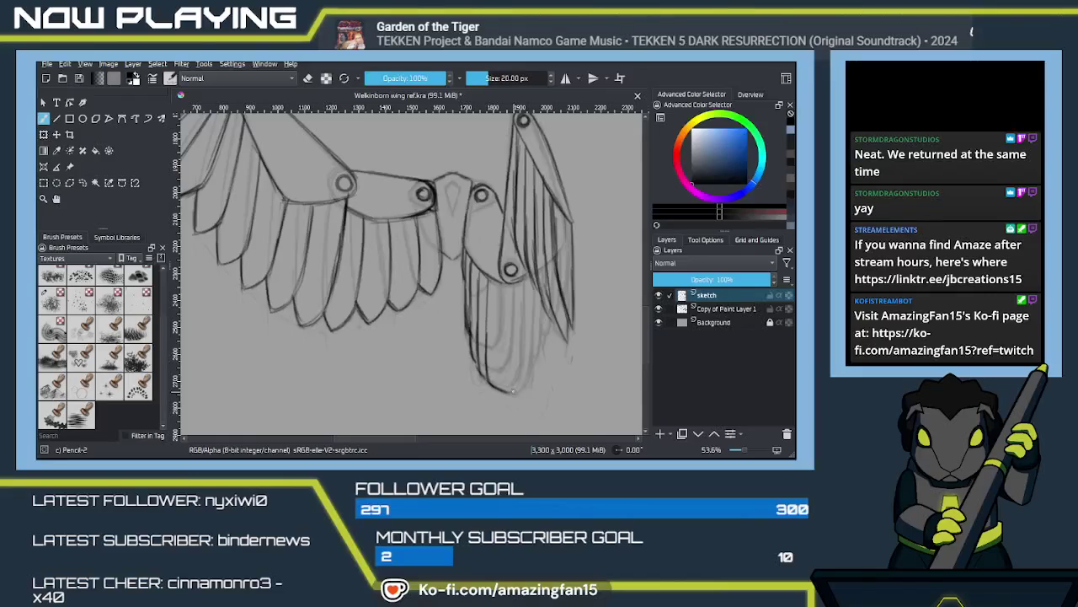
{"action": "mouse_move", "coordinate": [522, 384]}
{"action": "left_mouse_down"}
{"action": "mouse_move", "coordinate": [511, 359]}
{"action": "mouse_move", "coordinate": [504, 403]}
{"action": "mouse_move", "coordinate": [490, 336]}
{"action": "mouse_move", "coordinate": [486, 354]}
{"action": "mouse_move", "coordinate": [448, 264]}
{"action": "left_mouse_up"}
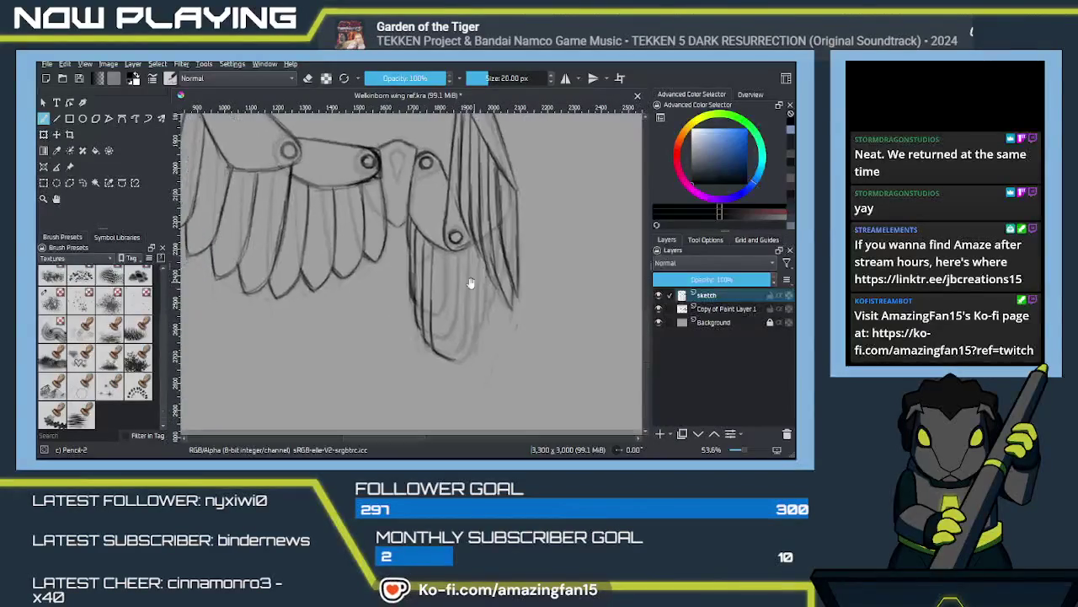
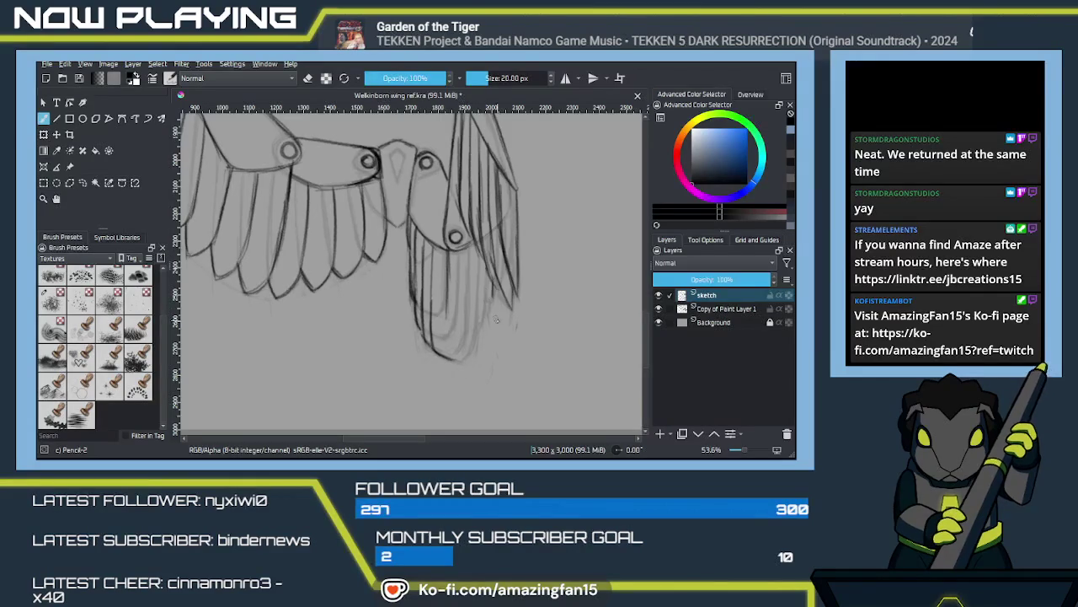
Step: Pan and zoom the canvas to frame both wing sketches alongside the reference photo
{"action": "scroll", "coordinate": [497, 318], "scroll_direction": "down", "scroll_amount": 1}
{"action": "scroll", "coordinate": [493, 312], "scroll_direction": "down", "scroll_amount": 1}
{"action": "scroll", "coordinate": [487, 304], "scroll_direction": "down", "scroll_amount": 2}
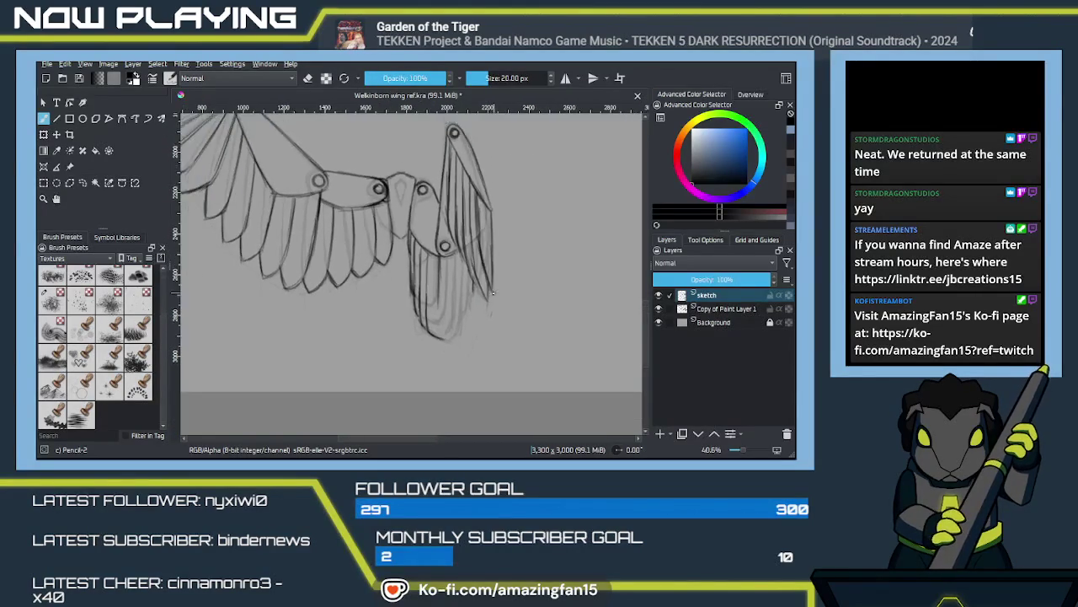
{"action": "scroll", "coordinate": [479, 291], "scroll_direction": "down", "scroll_amount": 1}
{"action": "scroll", "coordinate": [479, 291], "scroll_direction": "down", "scroll_amount": 2}
{"action": "mouse_move", "coordinate": [457, 241]}
{"action": "left_mouse_down"}
{"action": "mouse_move", "coordinate": [485, 339]}
{"action": "mouse_move", "coordinate": [464, 310]}
{"action": "left_mouse_up"}
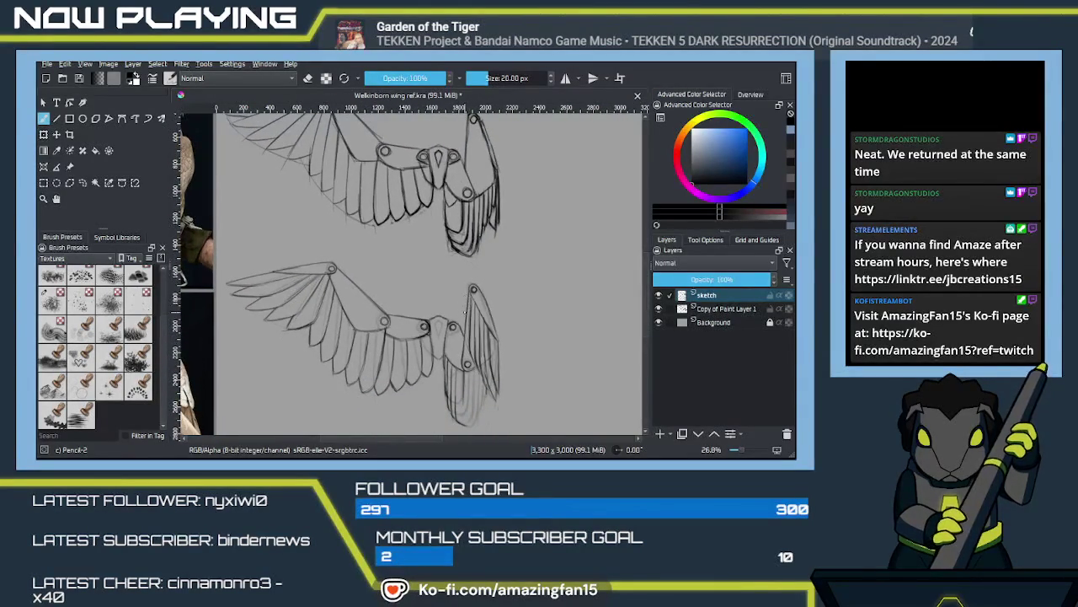
{"action": "mouse_move", "coordinate": [465, 310]}
{"action": "left_mouse_down"}
{"action": "mouse_move", "coordinate": [469, 329]}
{"action": "mouse_move", "coordinate": [478, 310]}
{"action": "mouse_move", "coordinate": [482, 337]}
{"action": "mouse_move", "coordinate": [462, 354]}
{"action": "mouse_move", "coordinate": [465, 253]}
{"action": "mouse_move", "coordinate": [473, 337]}
{"action": "left_mouse_up"}
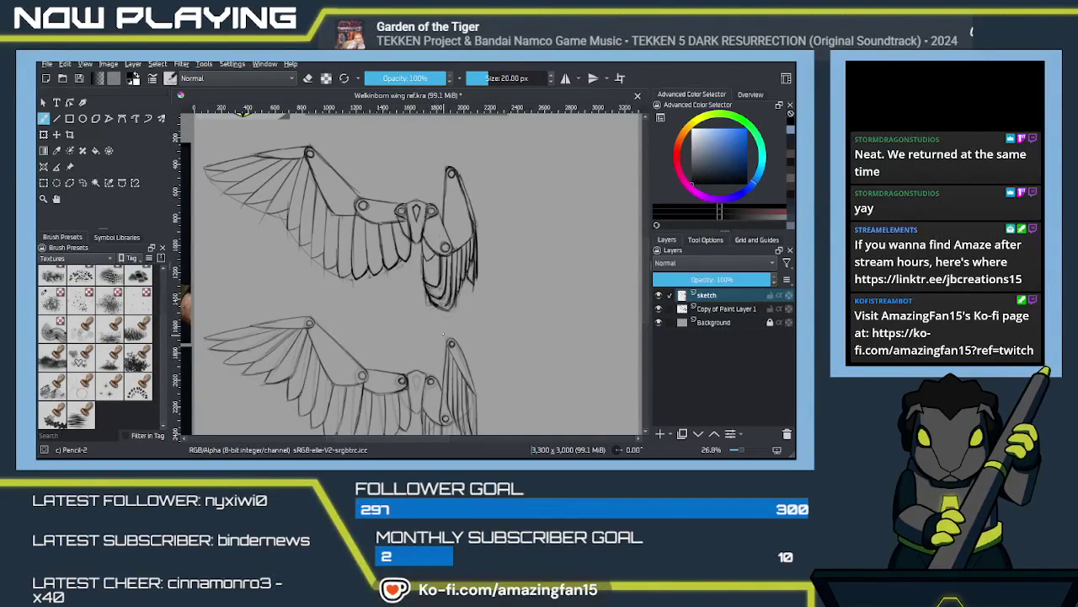
{"action": "key", "text": "minus"}
{"action": "scroll", "coordinate": [442, 325], "scroll_direction": "down", "scroll_amount": 3}
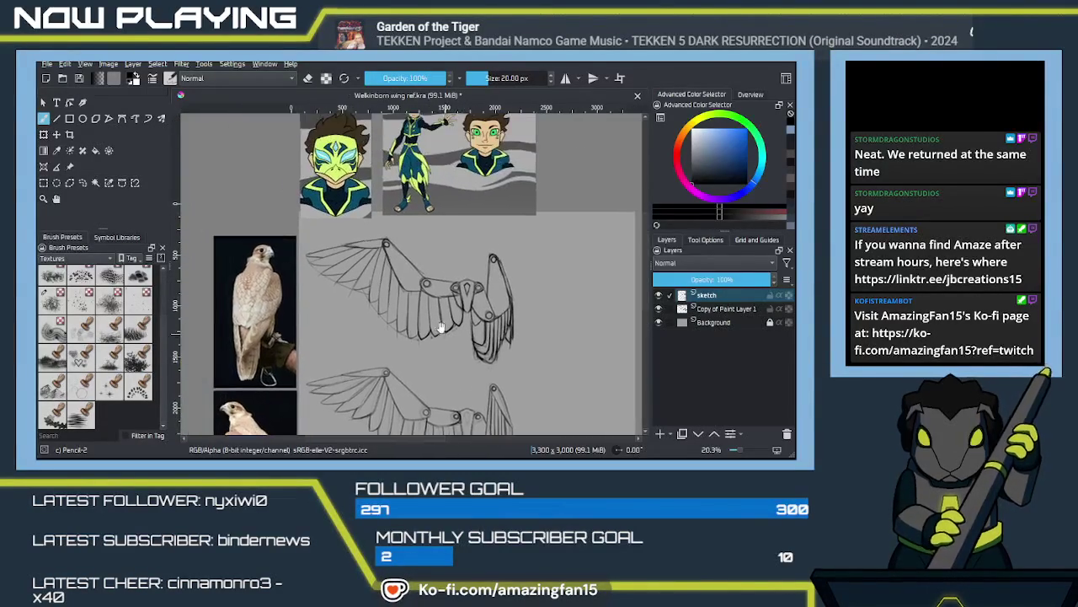
{"action": "left_click_drag", "start_coordinate": [444, 329], "coordinate": [423, 343]}
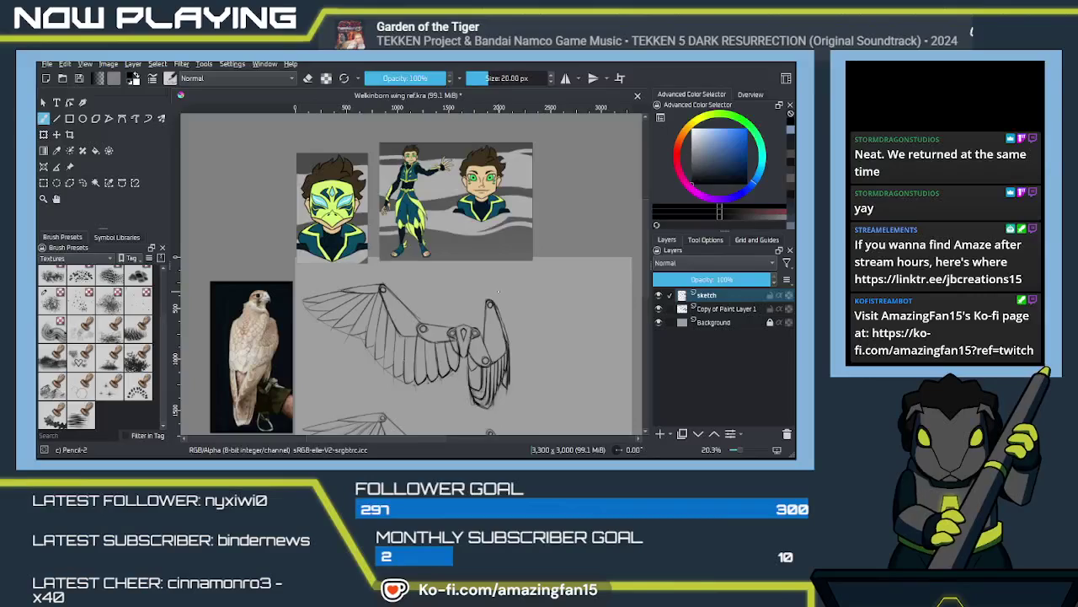
Step: Zoom into the lower sketch's folded right wing and draw a darker pencil feather stroke
{"action": "scroll", "coordinate": [522, 287], "scroll_direction": "down", "scroll_amount": 3}
{"action": "scroll", "coordinate": [514, 253], "scroll_direction": "down", "scroll_amount": 3}
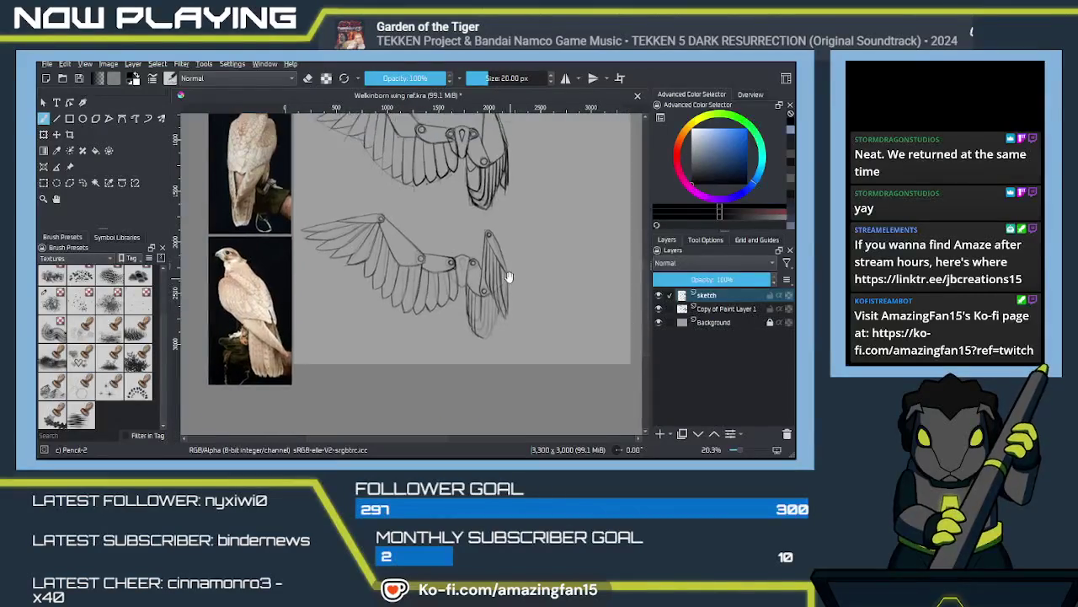
{"action": "scroll", "coordinate": [511, 278], "scroll_direction": "up", "scroll_amount": 1}
{"action": "scroll", "coordinate": [512, 278], "scroll_direction": "up", "scroll_amount": 1}
{"action": "scroll", "coordinate": [511, 286], "scroll_direction": "up", "scroll_amount": 1}
{"action": "scroll", "coordinate": [511, 312], "scroll_direction": "up", "scroll_amount": 2}
{"action": "scroll", "coordinate": [530, 325], "scroll_direction": "up", "scroll_amount": 1}
{"action": "scroll", "coordinate": [506, 311], "scroll_direction": "right", "scroll_amount": 3}
{"action": "scroll", "coordinate": [469, 289], "scroll_direction": "right", "scroll_amount": 3}
{"action": "scroll", "coordinate": [446, 309], "scroll_direction": "right", "scroll_amount": 3}
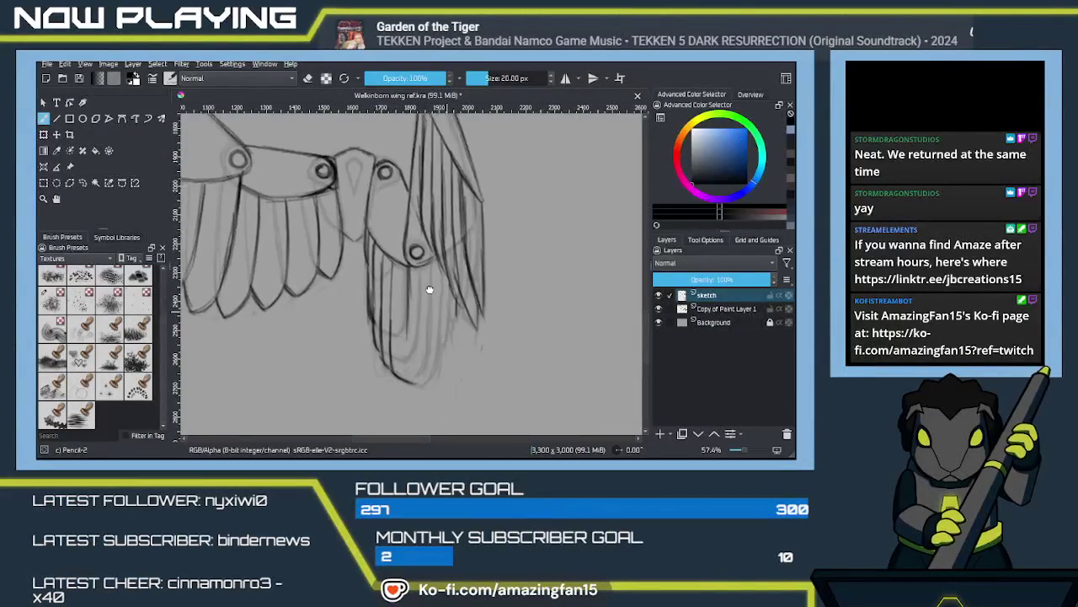
{"action": "scroll", "coordinate": [434, 278], "scroll_direction": "down", "scroll_amount": 2}
{"action": "scroll", "coordinate": [472, 291], "scroll_direction": "up", "scroll_amount": 2}
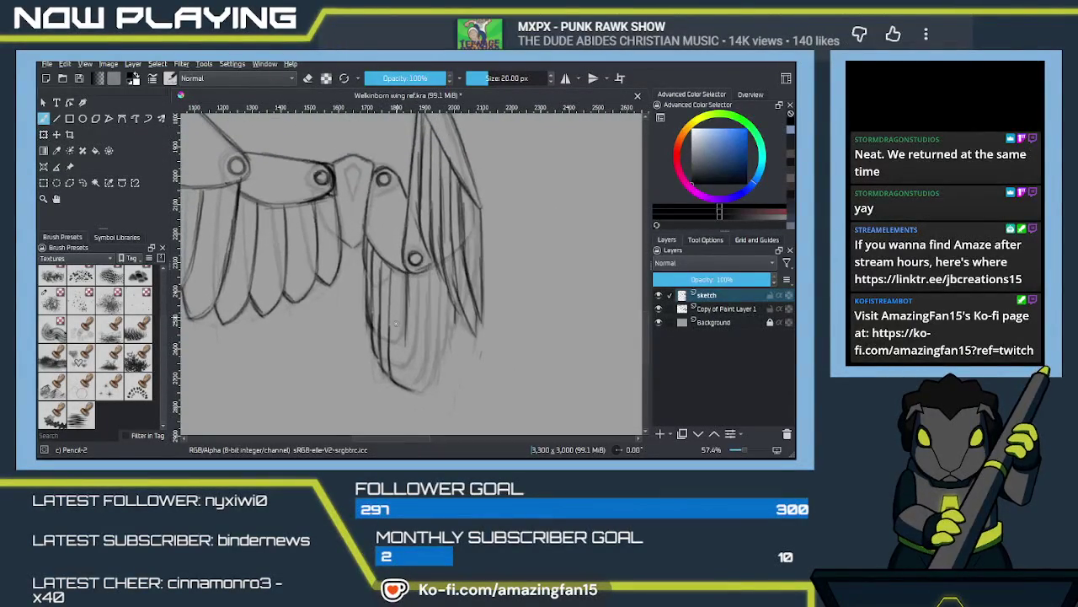
{"action": "left_click_drag", "start_coordinate": [403, 278], "coordinate": [406, 341]}
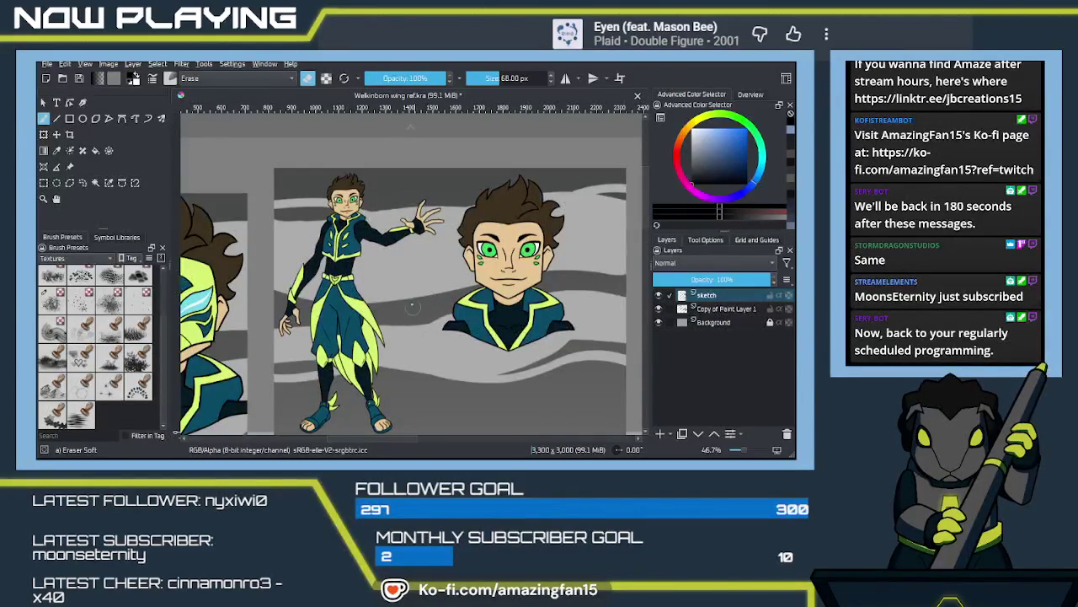
{"action": "scroll", "coordinate": [459, 353], "scroll_direction": "down", "scroll_amount": 2}
{"action": "scroll", "coordinate": [458, 352], "scroll_direction": "down", "scroll_amount": 2}
{"action": "scroll", "coordinate": [433, 287], "scroll_direction": "up", "scroll_amount": 3}
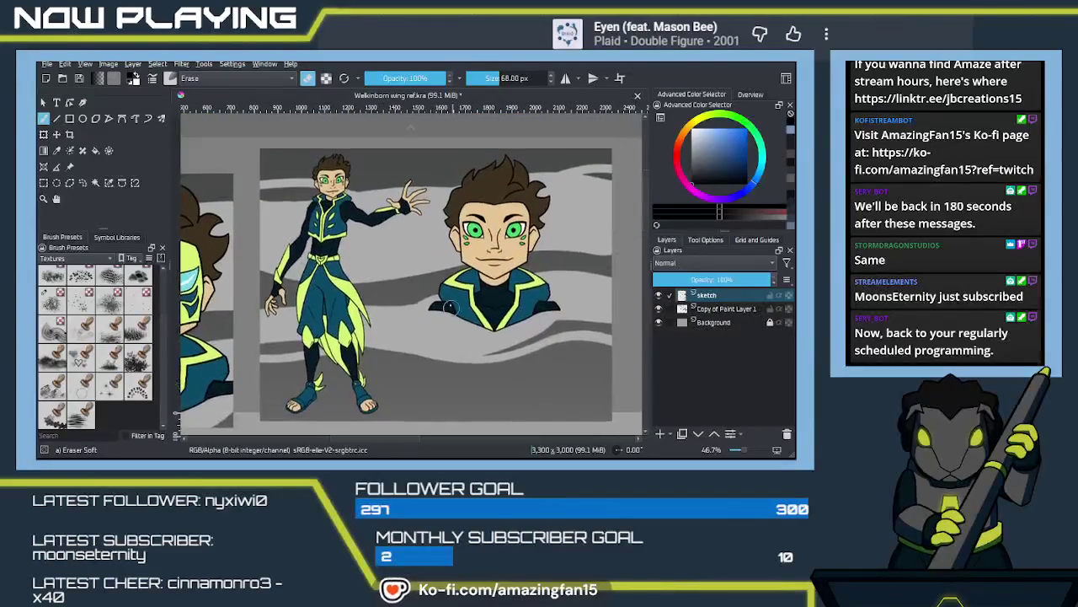
{"action": "scroll", "coordinate": [432, 287], "scroll_direction": "down", "scroll_amount": 3}
{"action": "scroll", "coordinate": [432, 287], "scroll_direction": "down", "scroll_amount": 3}
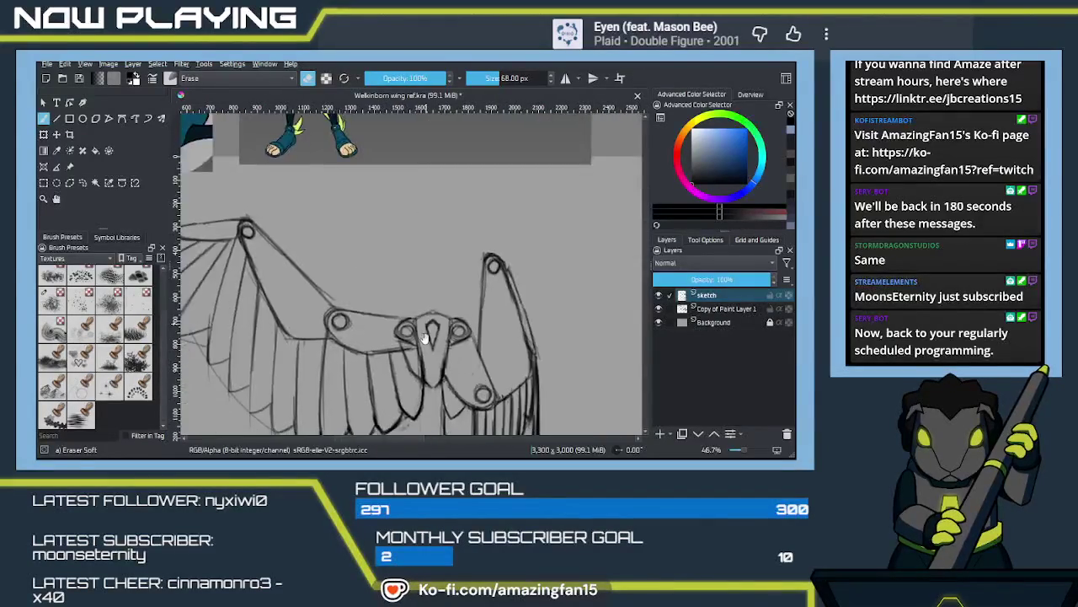
{"action": "scroll", "coordinate": [438, 287], "scroll_direction": "down", "scroll_amount": 3}
{"action": "scroll", "coordinate": [434, 332], "scroll_direction": "down", "scroll_amount": 2}
{"action": "scroll", "coordinate": [434, 331], "scroll_direction": "down", "scroll_amount": 3}
{"action": "scroll", "coordinate": [425, 303], "scroll_direction": "down", "scroll_amount": 3}
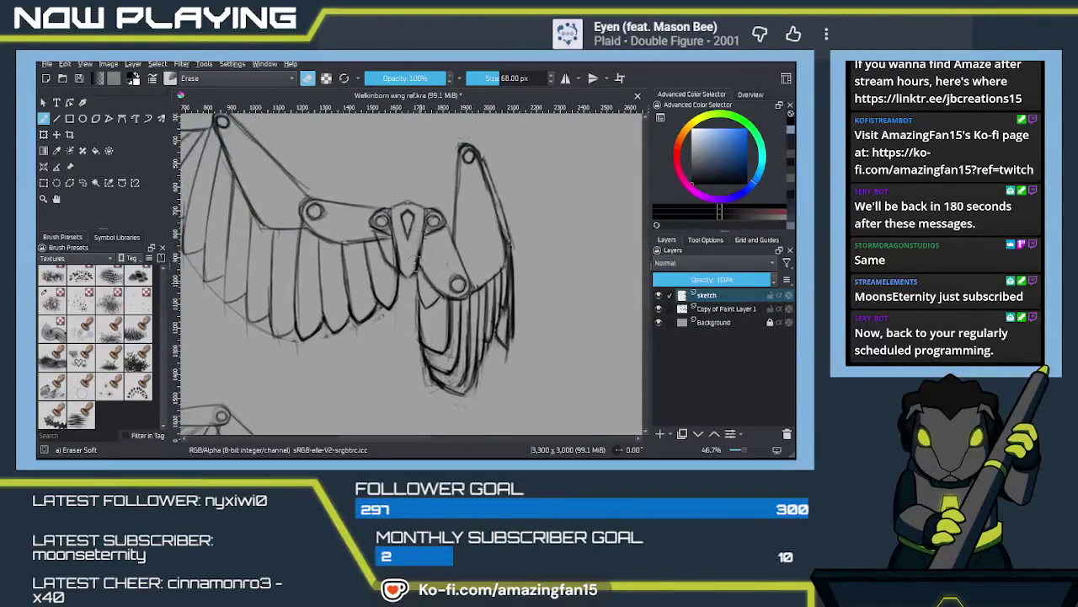
{"action": "scroll", "coordinate": [464, 252], "scroll_direction": "down", "scroll_amount": 3}
{"action": "scroll", "coordinate": [455, 278], "scroll_direction": "up", "scroll_amount": 3}
{"action": "scroll", "coordinate": [446, 298], "scroll_direction": "down", "scroll_amount": 2}
{"action": "left_click_drag", "start_coordinate": [445, 298], "coordinate": [473, 321]}
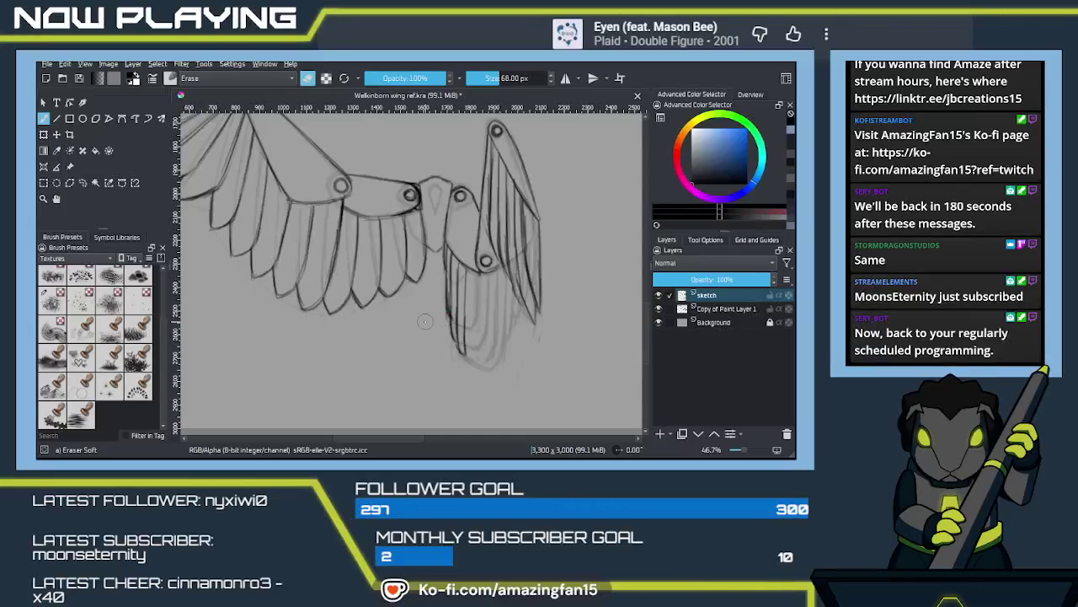